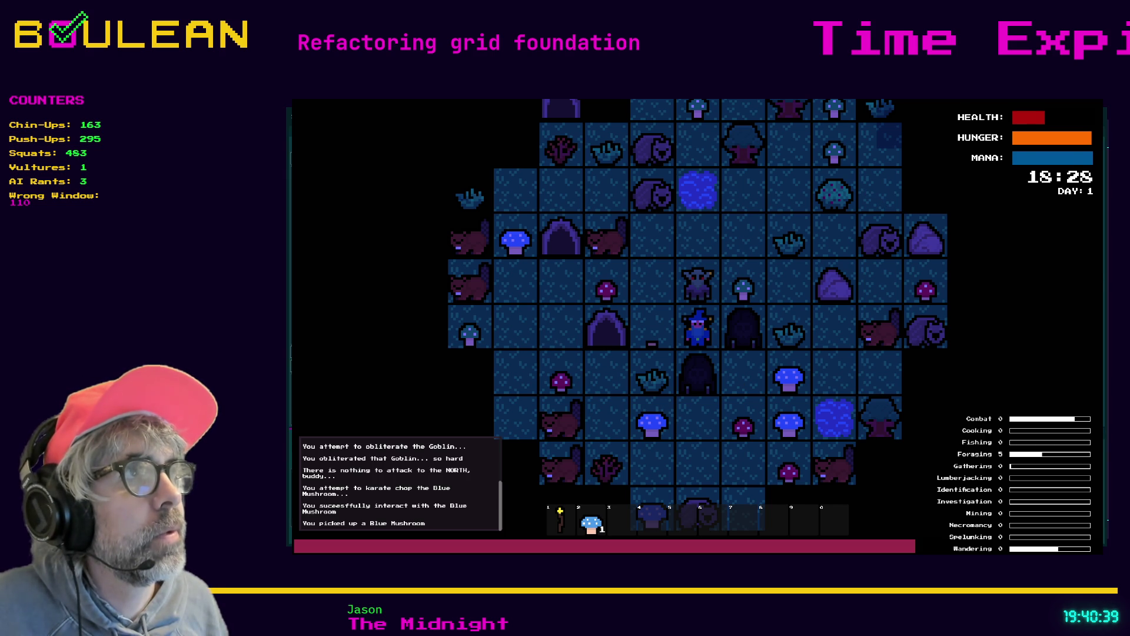
- Stop the running game and switch to the Square Gladiators stats page in Brave
key("Escape")
key("alt+Tab")
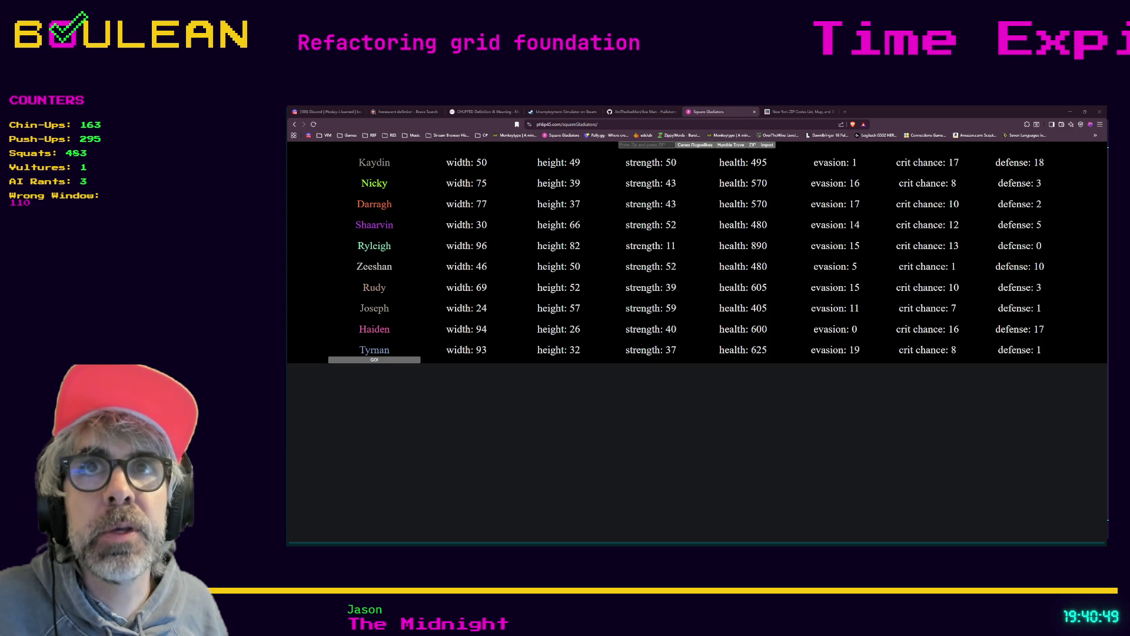
- Load the SCOPECREEP Steam store page in a new tab and enlarge its main screenshot
key("ctrl+t")
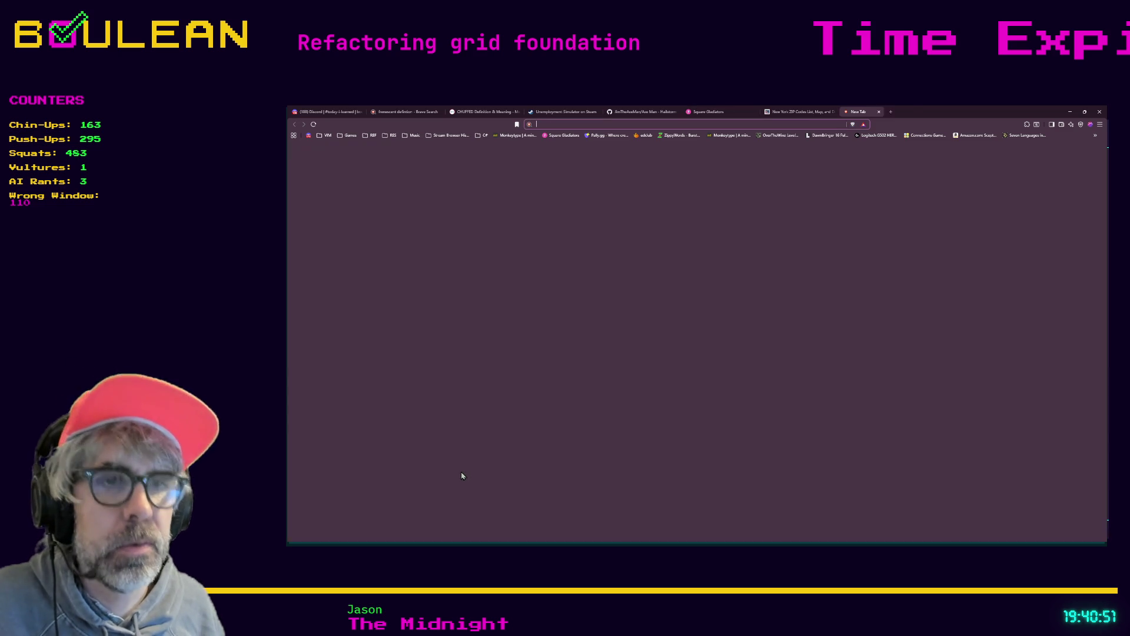
key("ctrl+v")
key("Return")
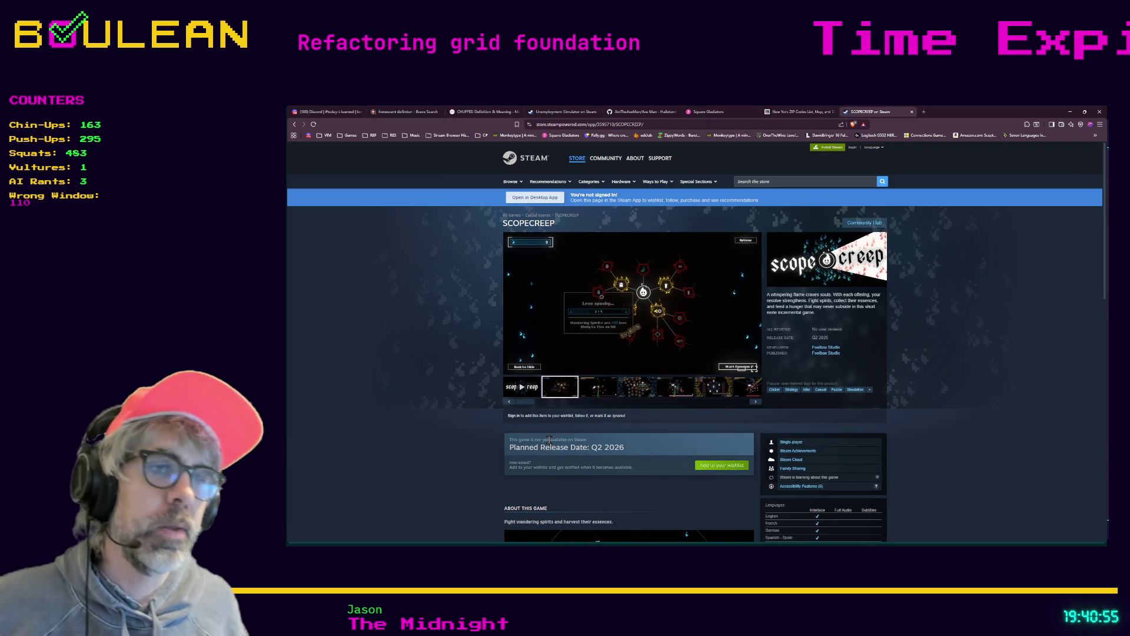
left_click(677, 310)
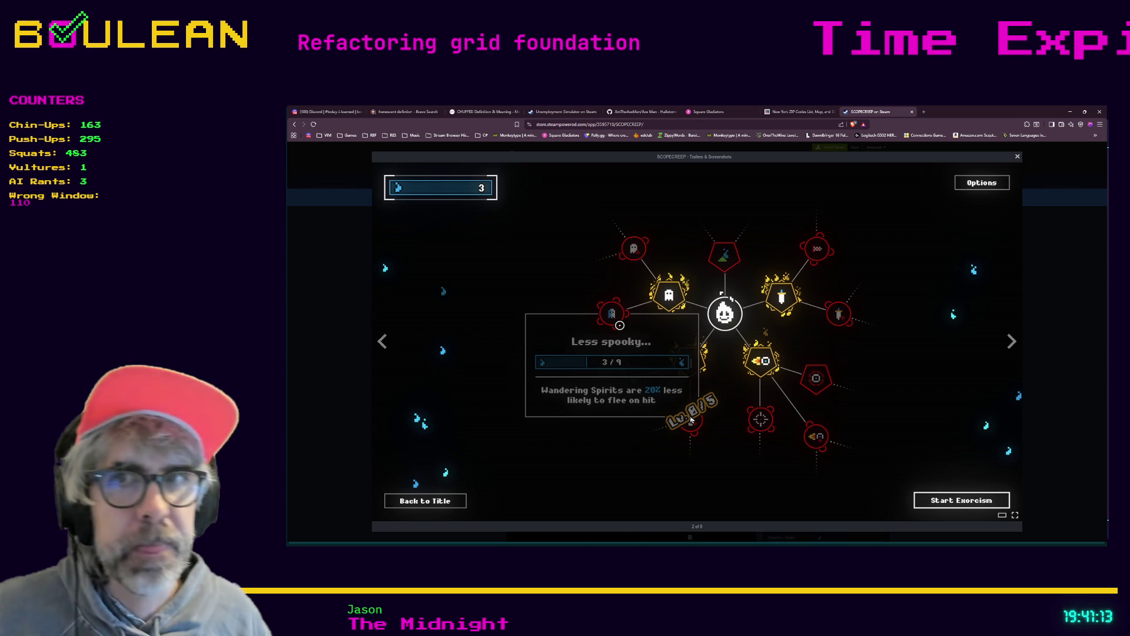
- Advance the SCOPECREEP viewer to the next trailer or screenshot
key("Right")
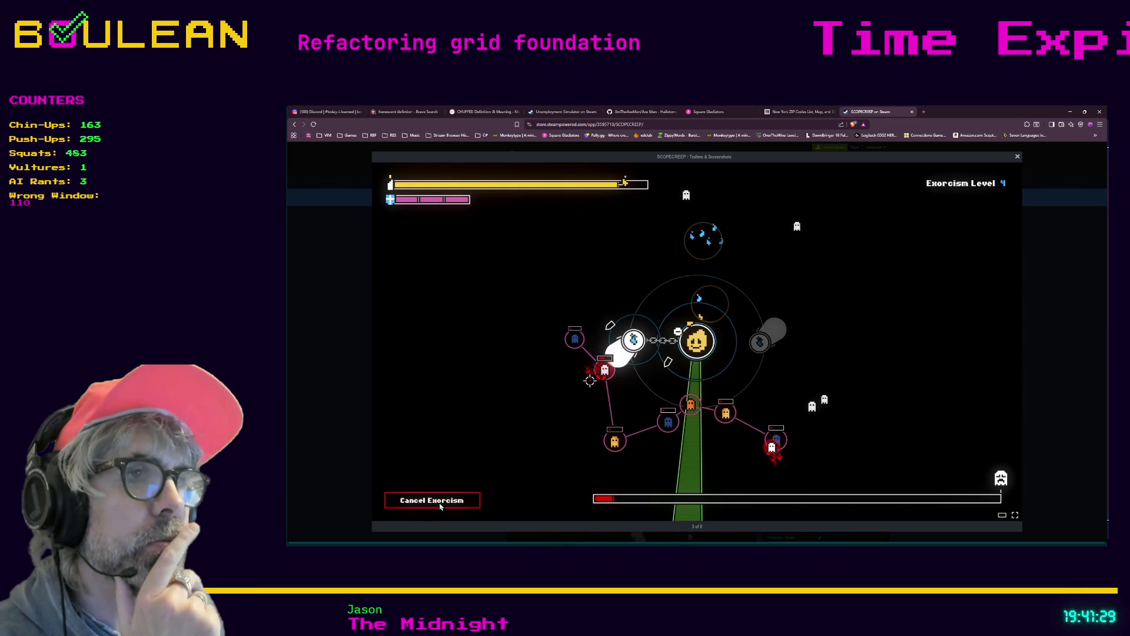
- Page forward through SCOPECREEP screenshots to the pentagram shrine, then step back one
key("Right")
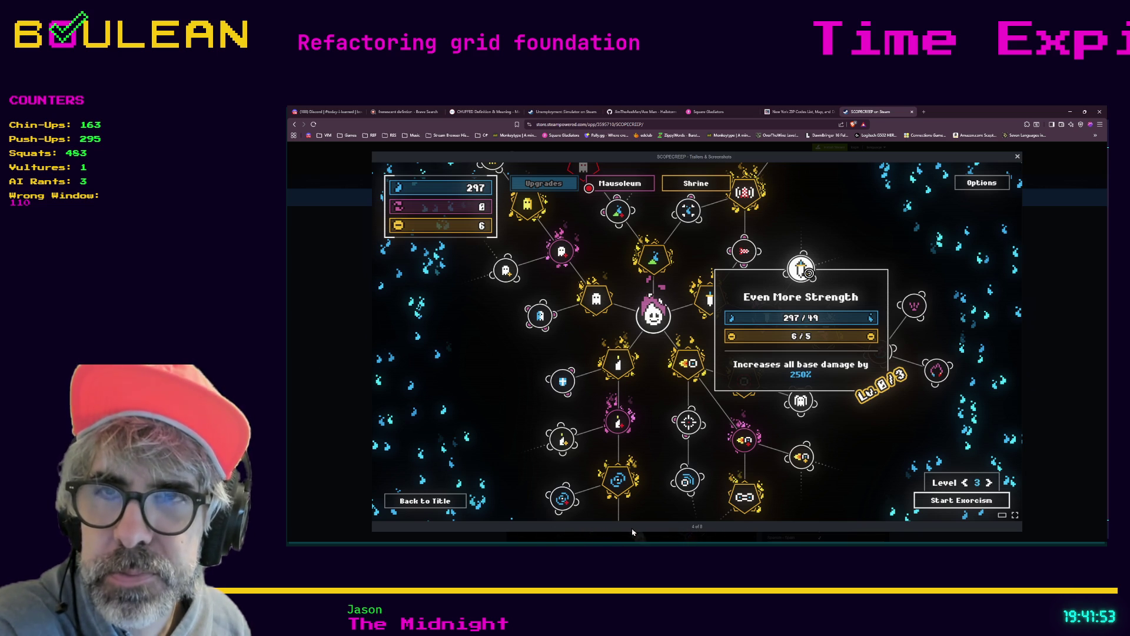
key("Right")
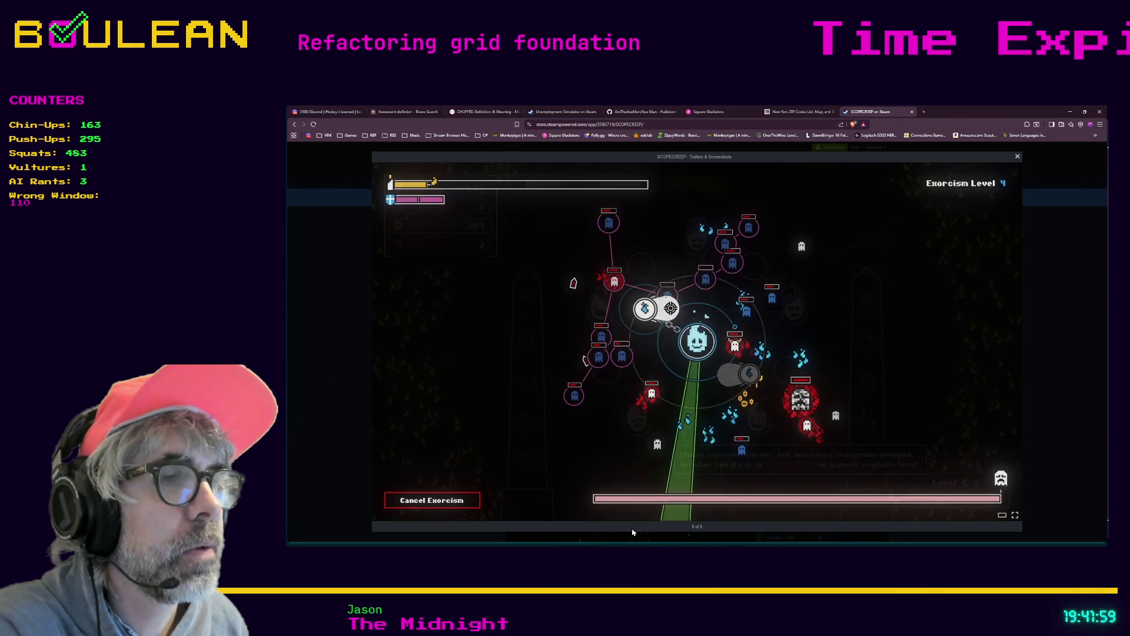
key("Right")
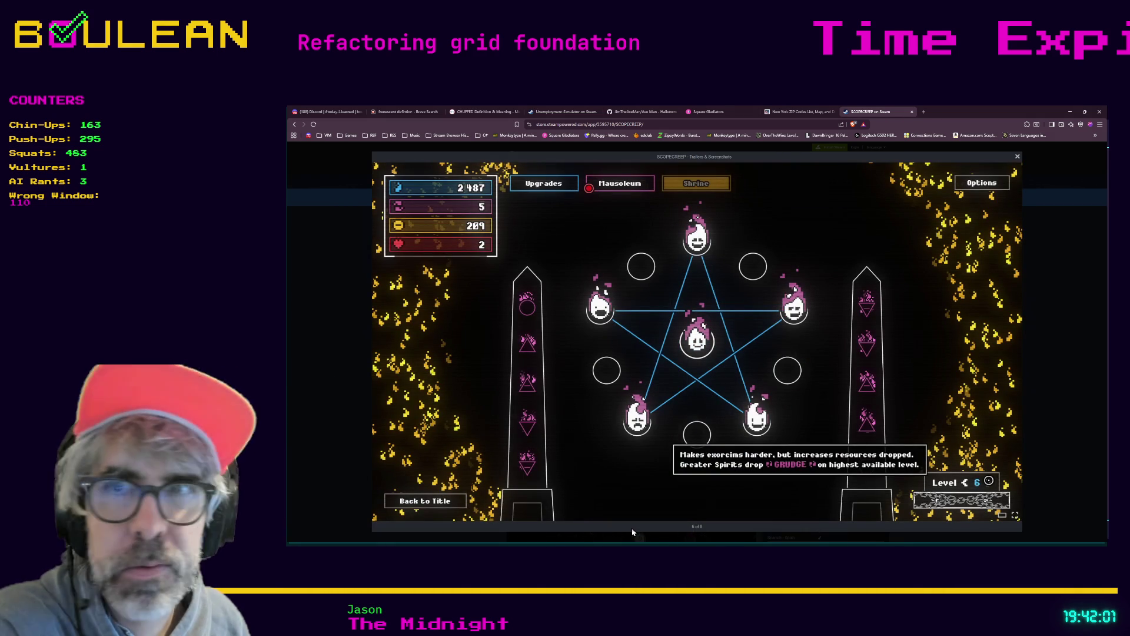
key("Left")
key("Left")
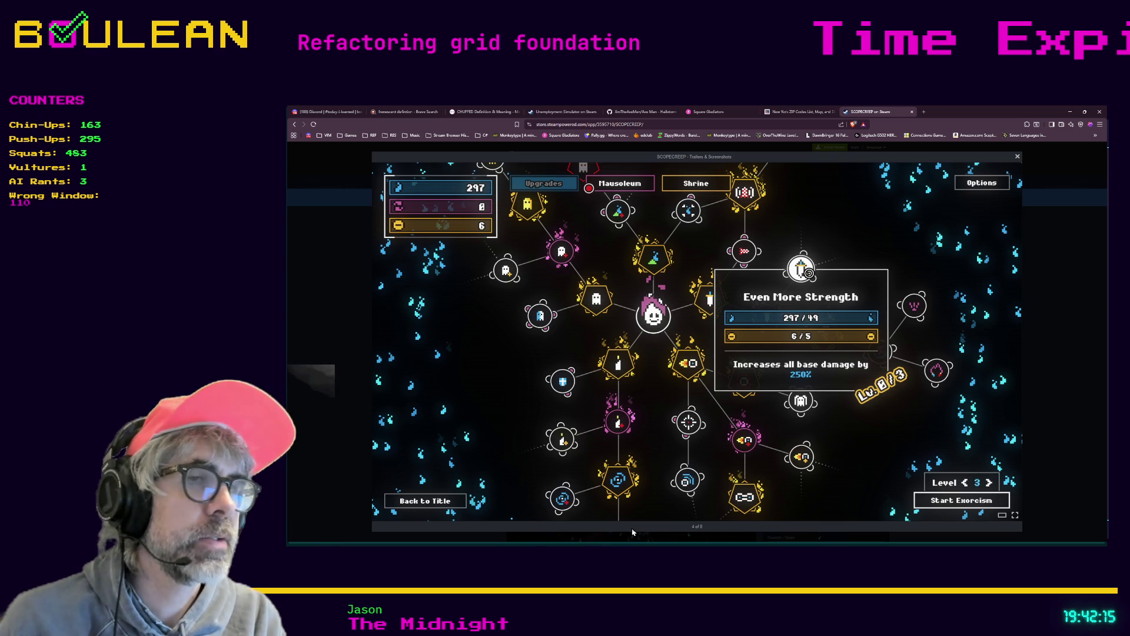
- Step through SCOPECREEP screenshots 4 to 8 and wrap around to the skill-tree screenshot
key("Right")
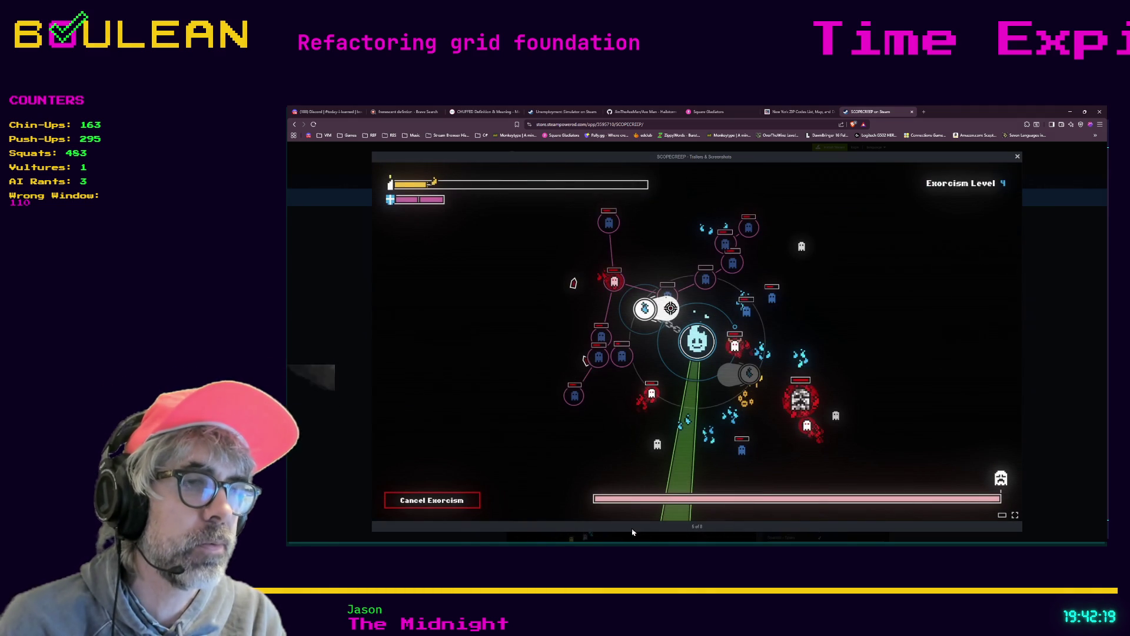
key("Right")
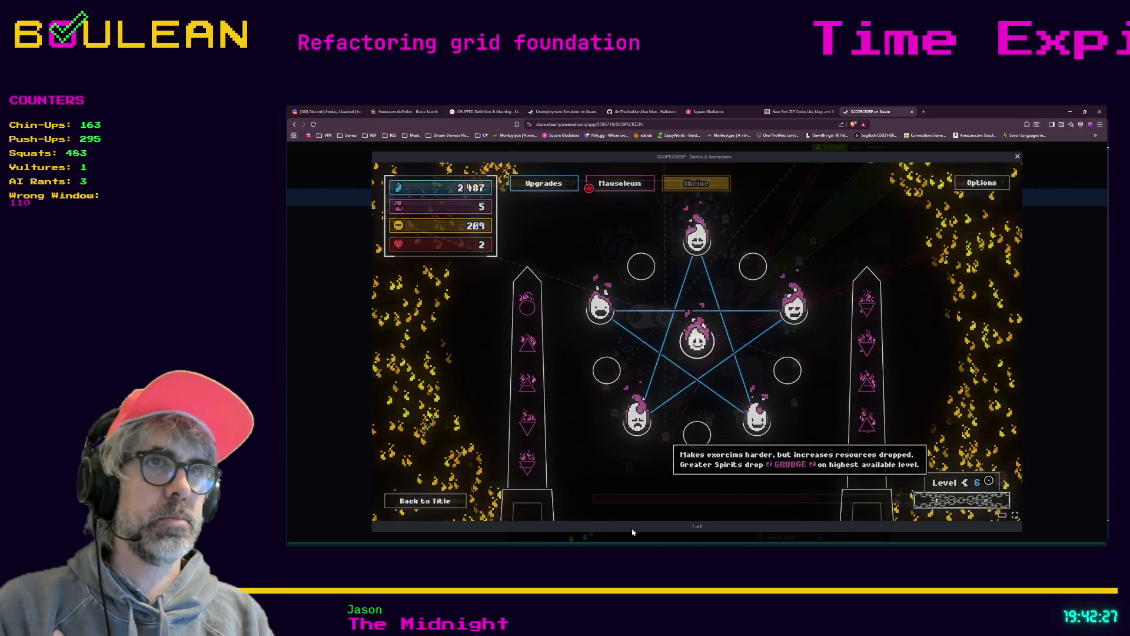
key("Right")
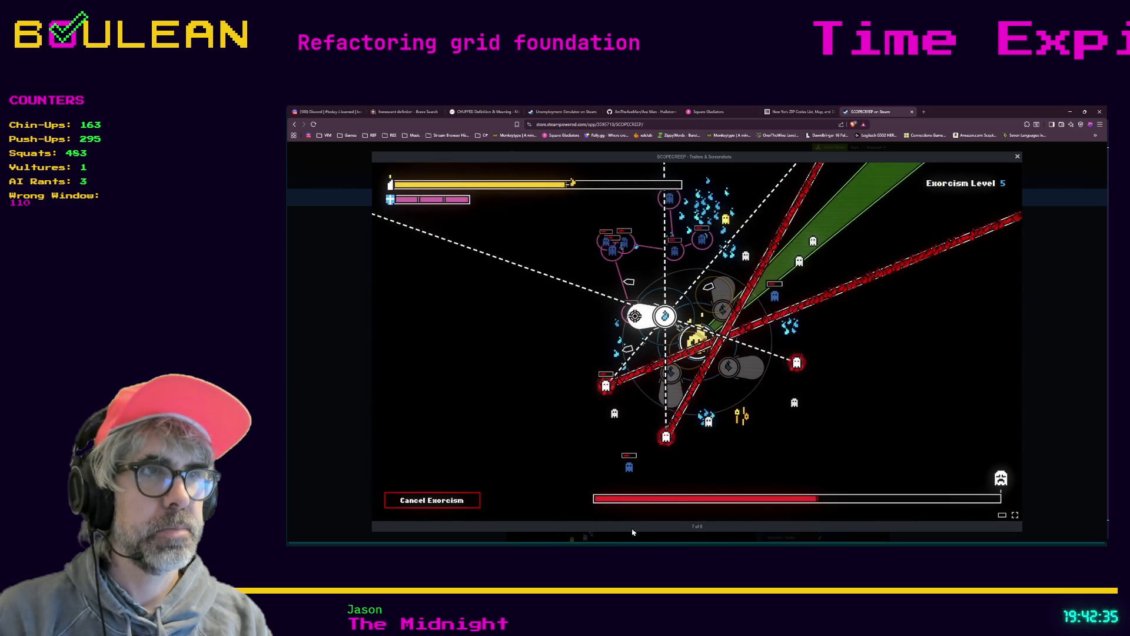
key("Right")
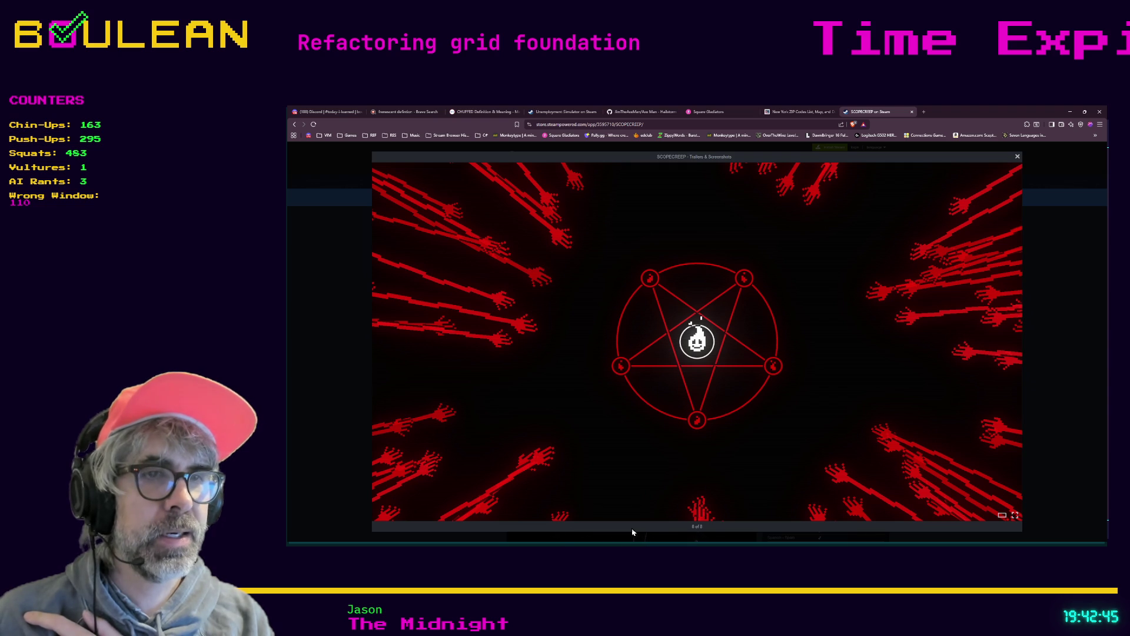
key("Right")
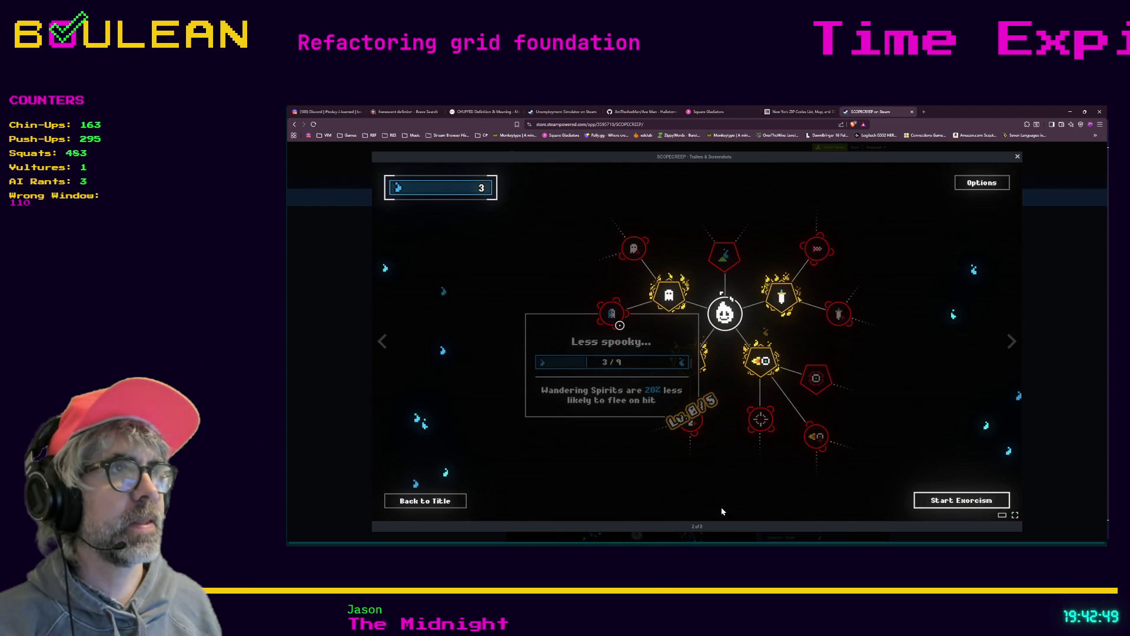
- Close the screenshot viewer, minimize Brave, and save cell.gd in the Godot script editor
left_click(1065, 300)
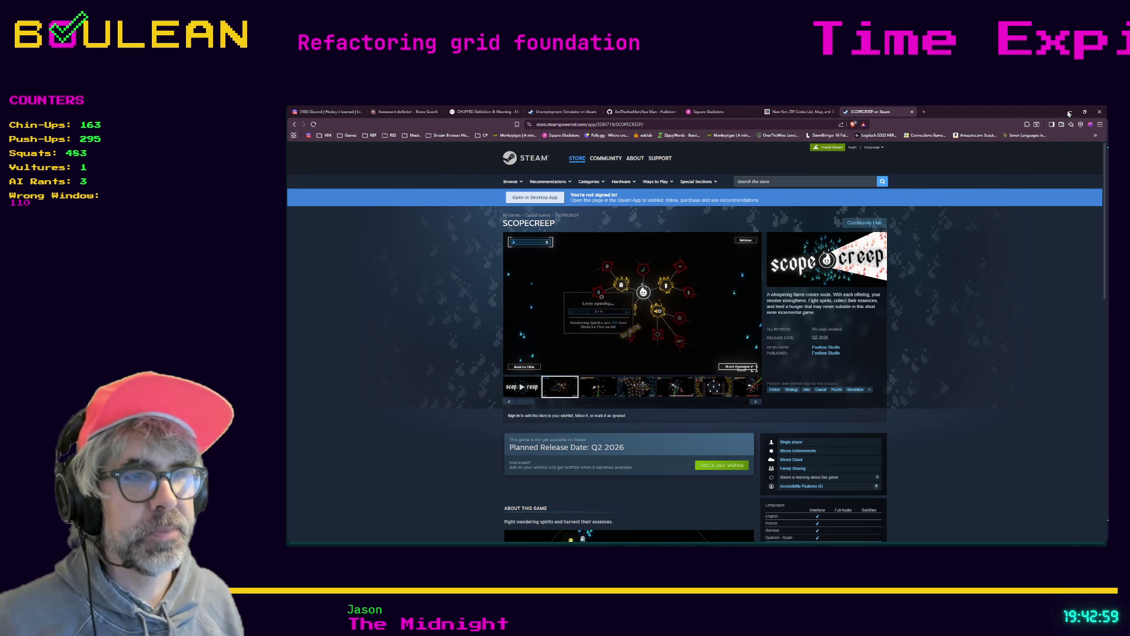
left_click(1070, 114)
left_click(739, 334)
key("ctrl+s")
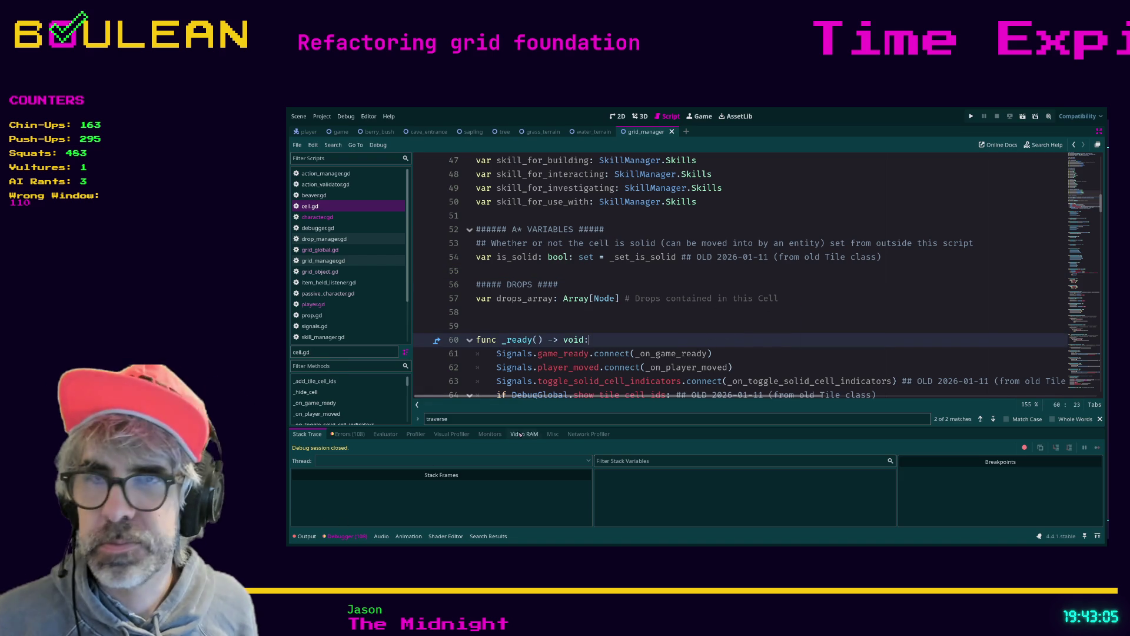
left_click(647, 328)
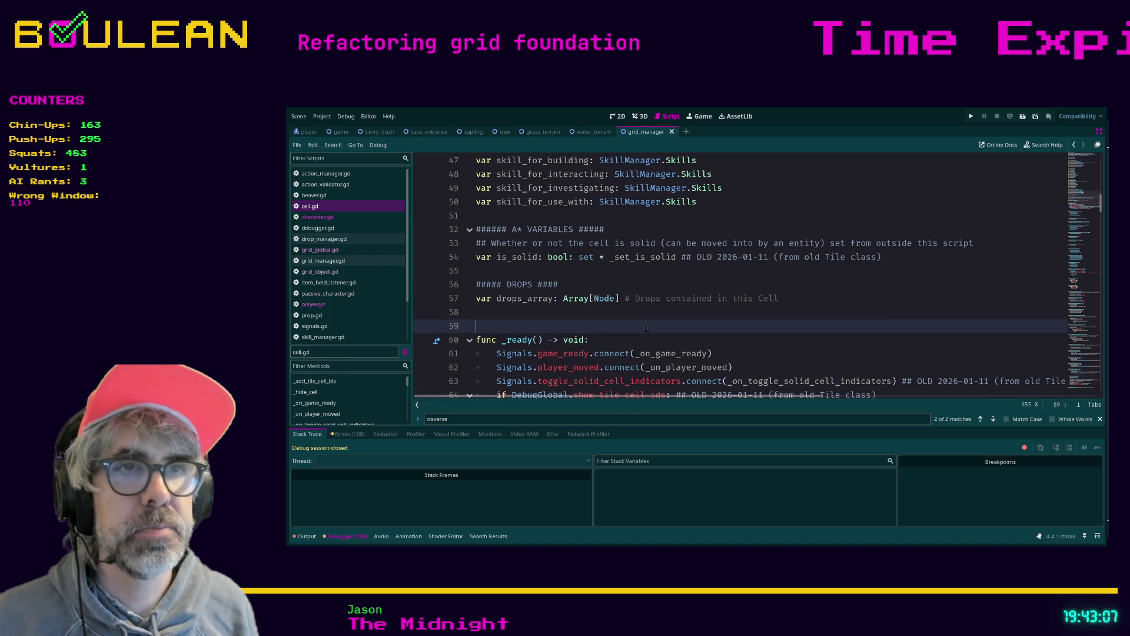
- Insert an _update_flags() call on a new line above _update_cell_visibility(player) in update_all
scroll(647, 328, "down", 3)
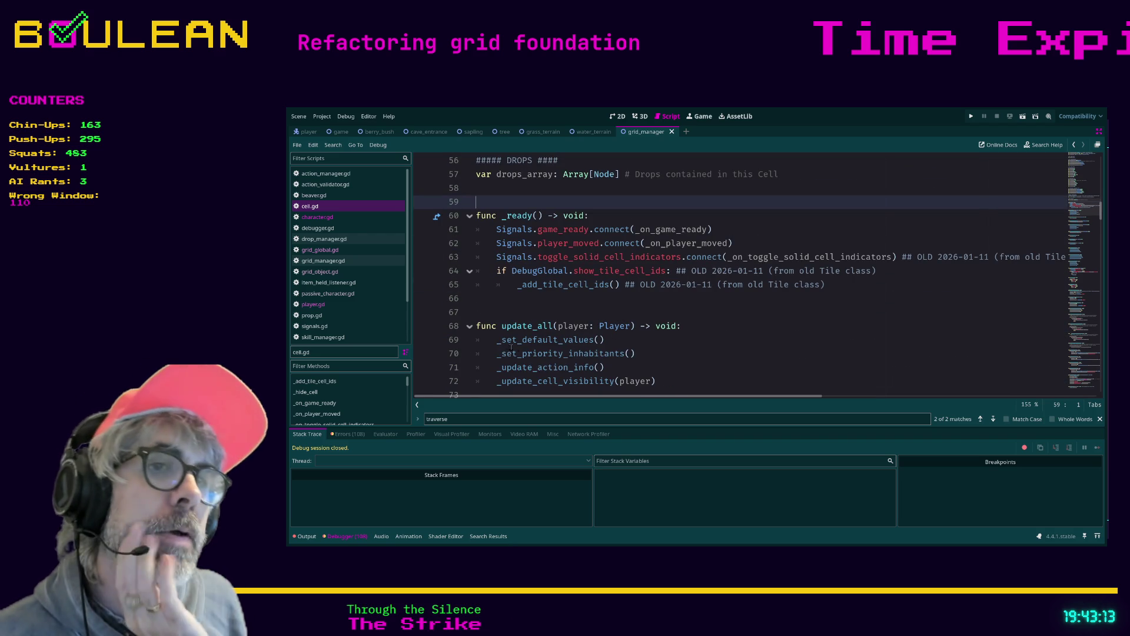
scroll(662, 369, "down", 1)
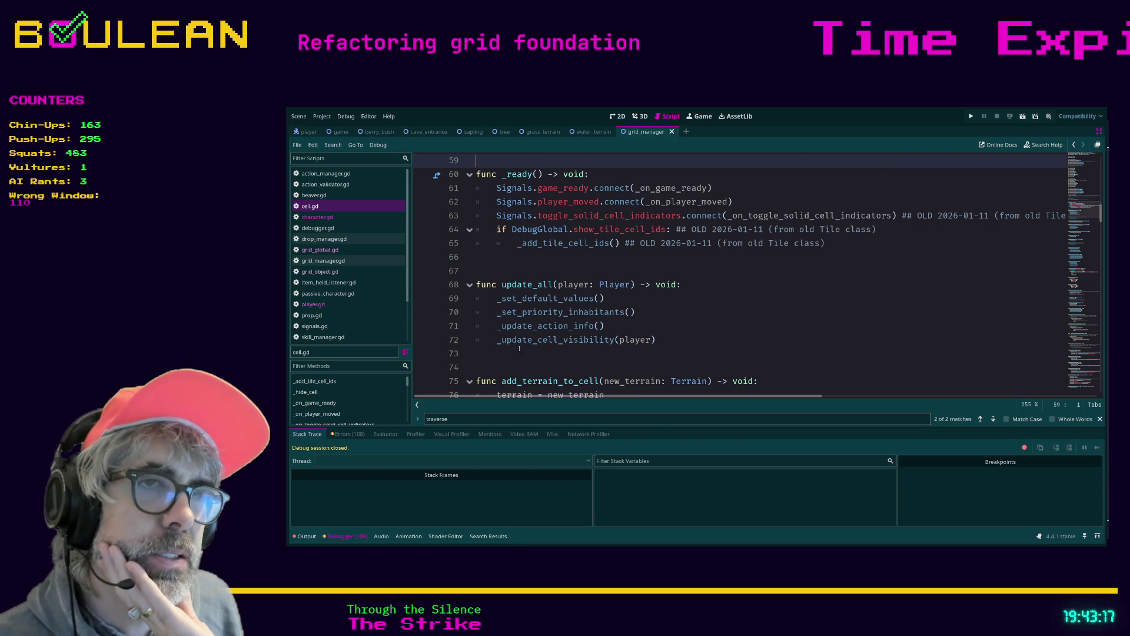
left_click(477, 340)
key("Return")
key("Up")
type("update_flags")
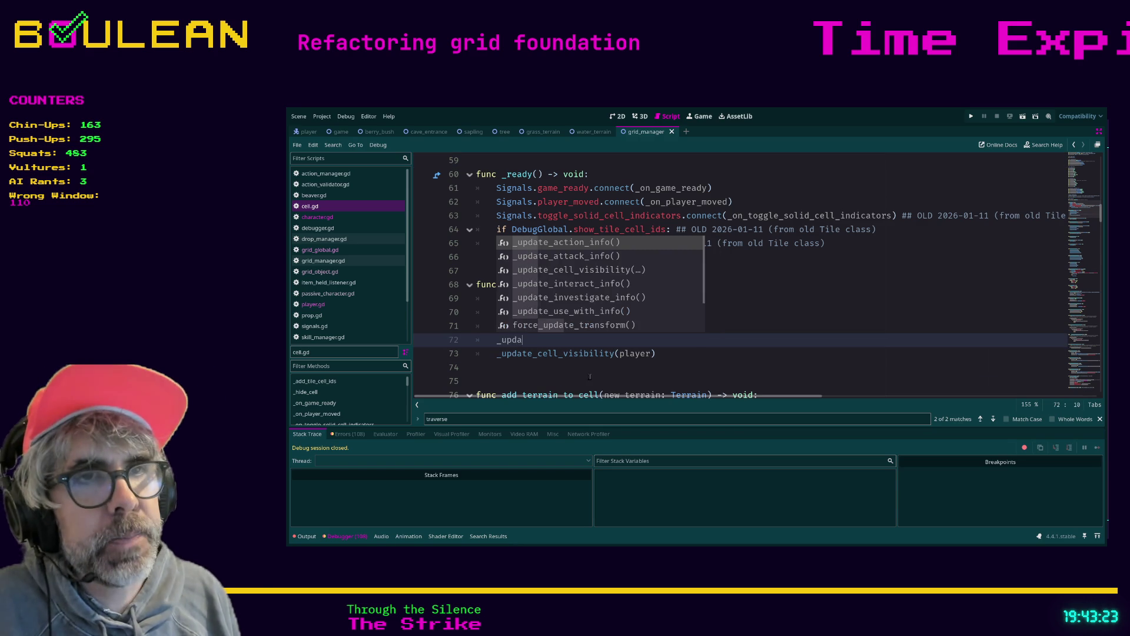
type("()")
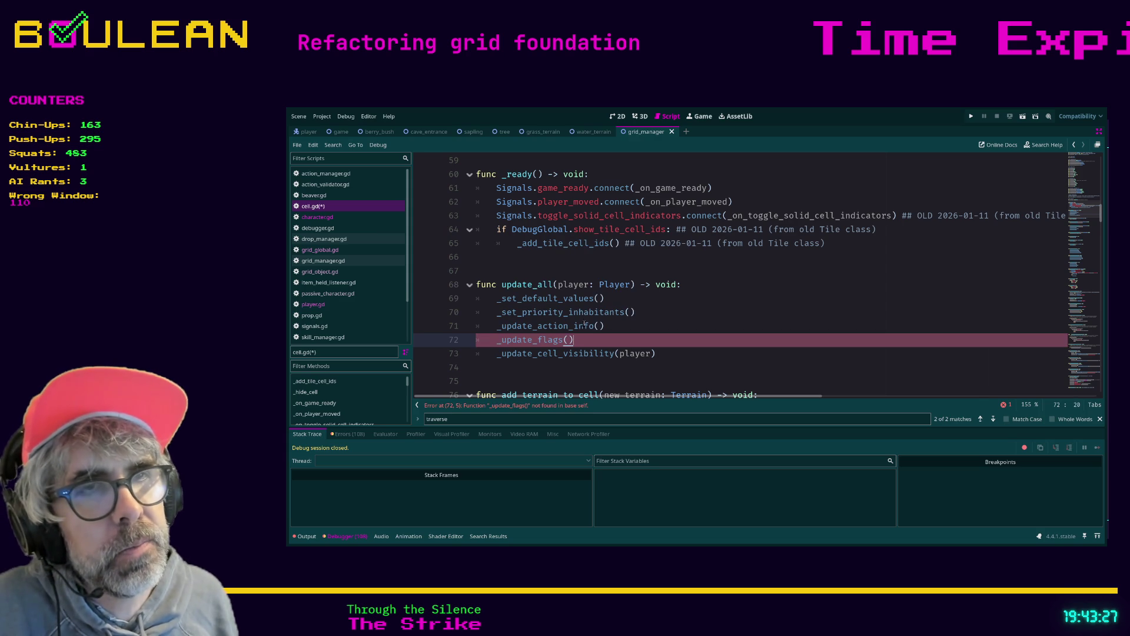
scroll(588, 319, "up", 5)
scroll(591, 317, "down", 1)
scroll(592, 317, "up", 2)
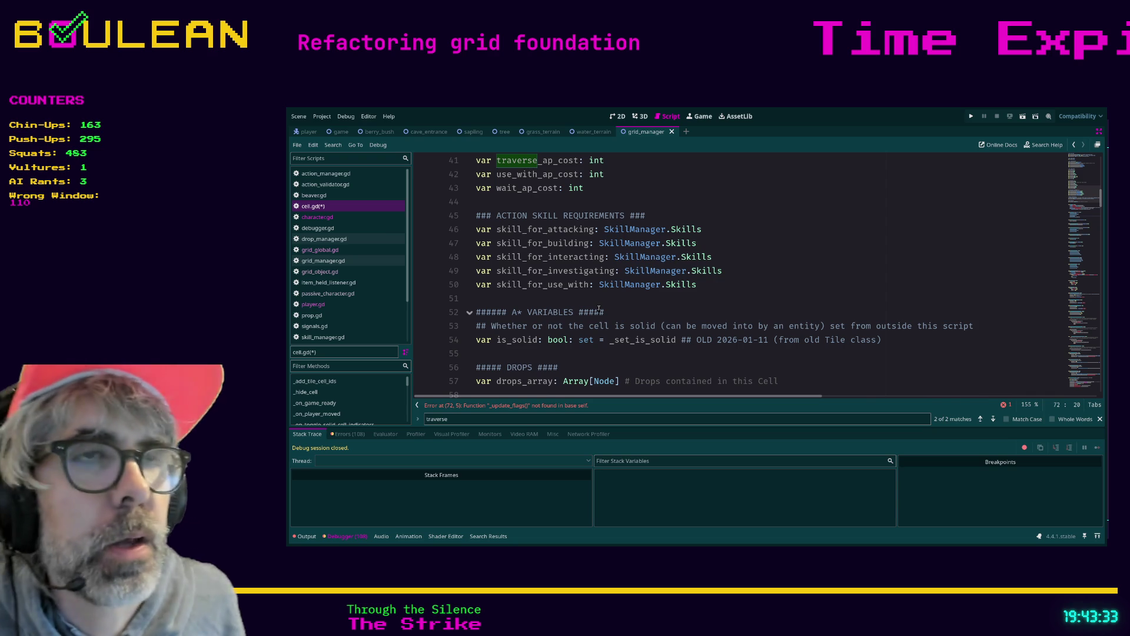
scroll(690, 270, "up", 5)
scroll(690, 270, "up", 3)
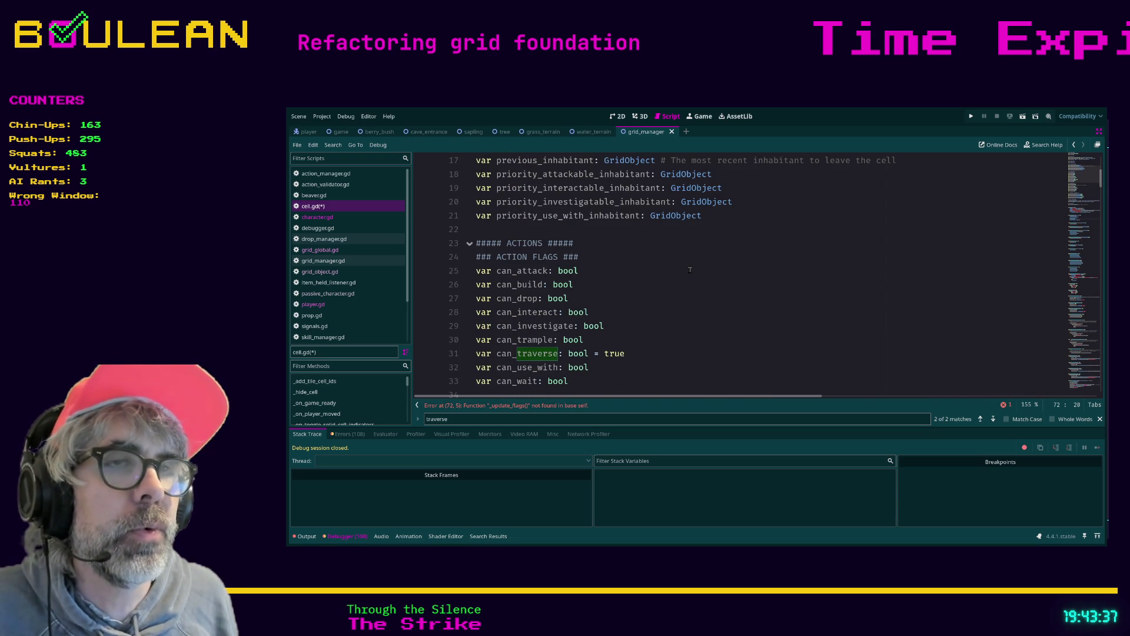
scroll(604, 271, "down", 1)
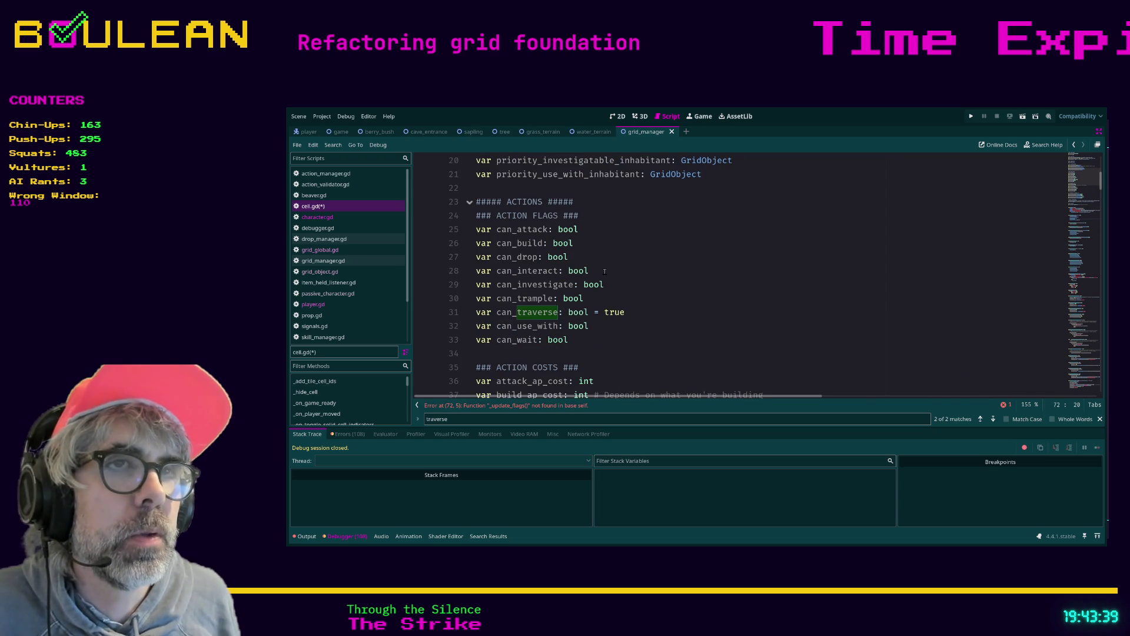
mouse_move(477, 229)
left_mouse_down()
mouse_move(539, 229)
mouse_move(584, 243)
mouse_move(583, 255)
left_mouse_up()
left_click_drag(583, 257, 625, 312)
mouse_move(569, 339)
left_mouse_down()
mouse_move(518, 326)
mouse_move(470, 265)
mouse_move(468, 230)
left_mouse_up()
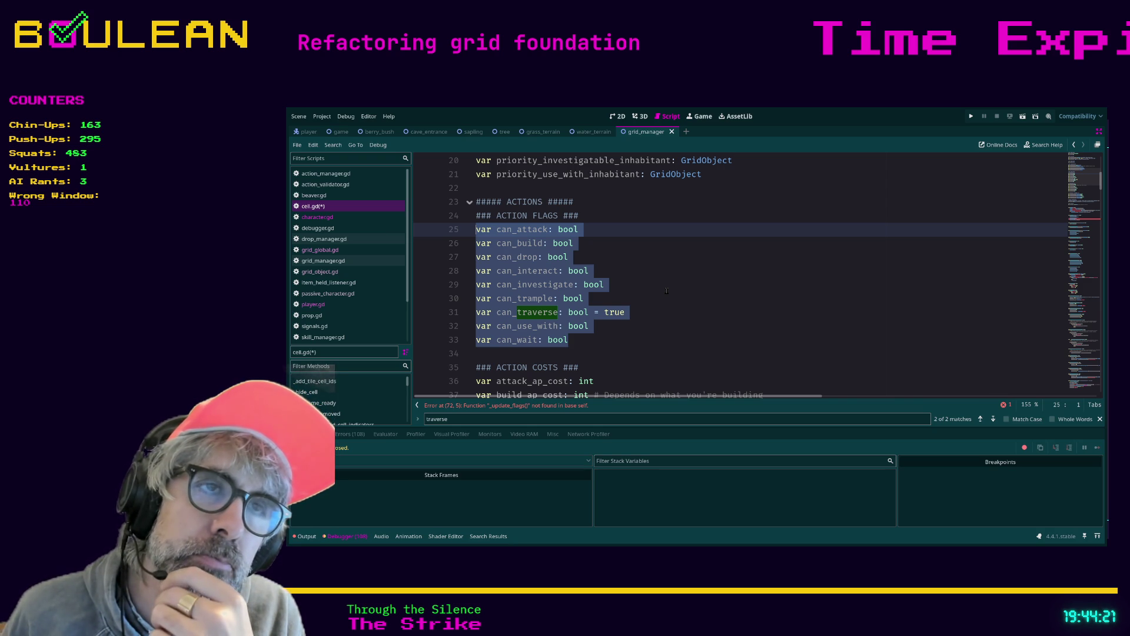
scroll(663, 294, "down", 2)
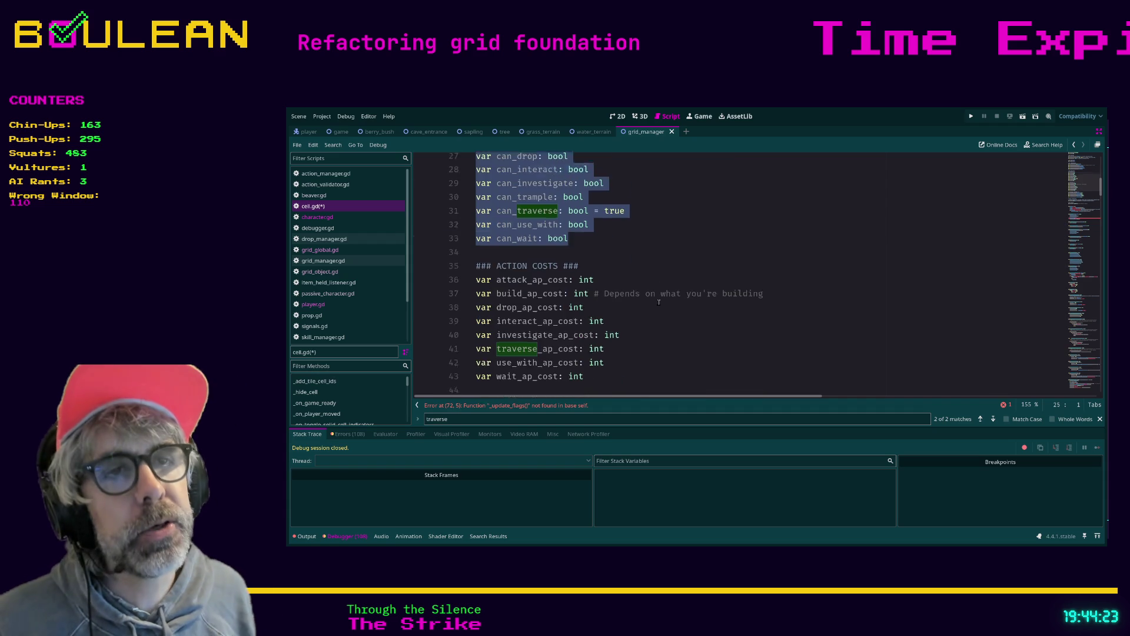
scroll(659, 302, "up", 2)
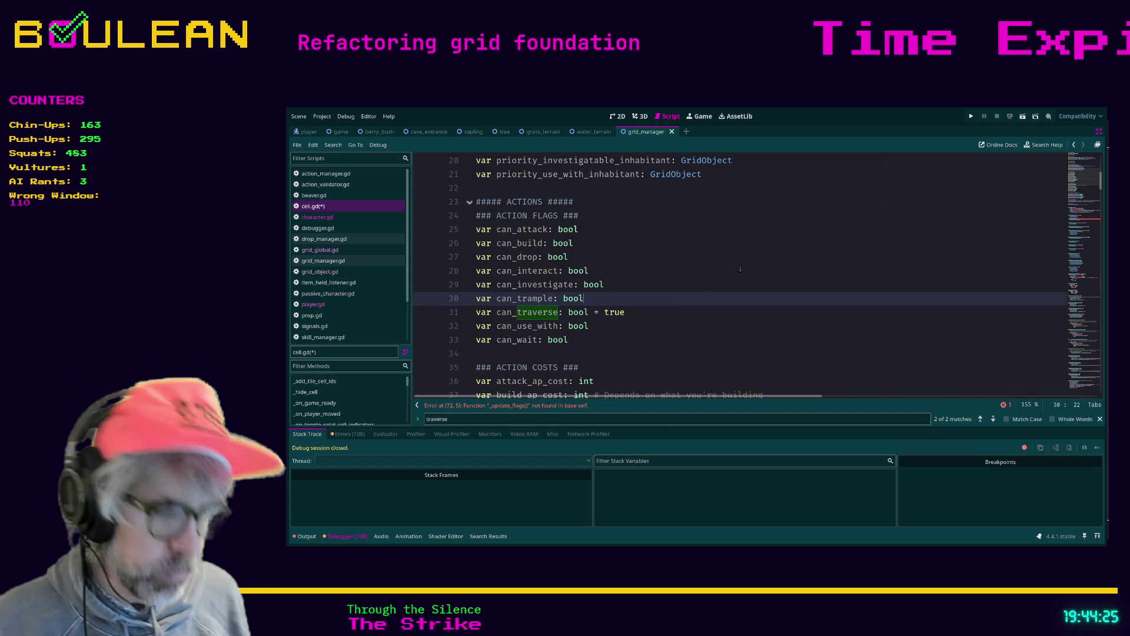
left_click(785, 255)
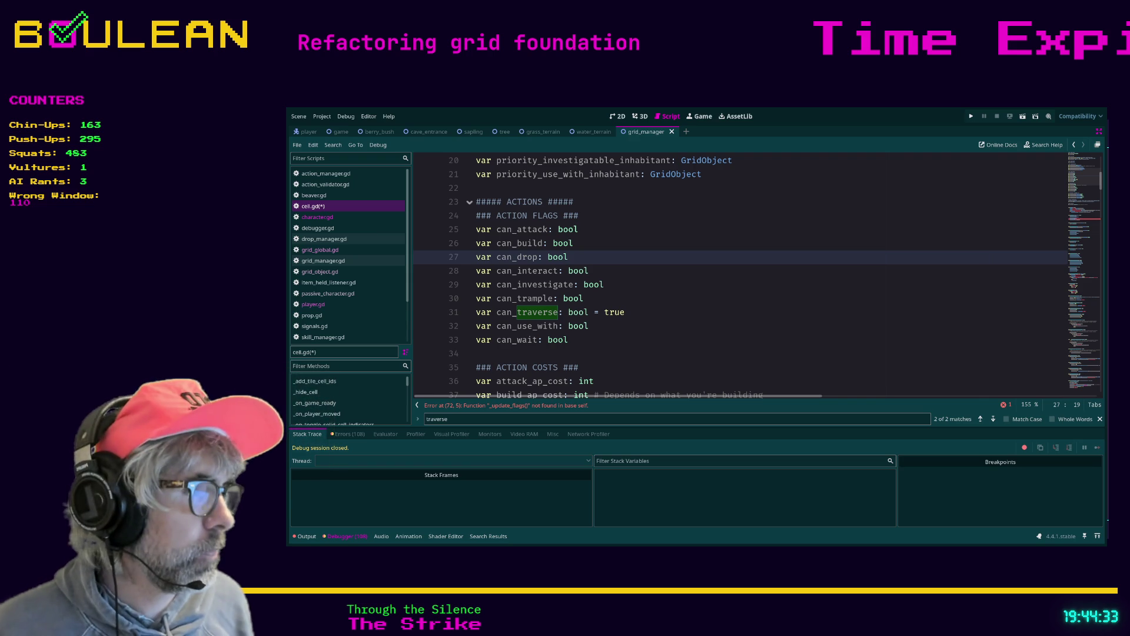
left_click(683, 308)
scroll(683, 305, "down", 8)
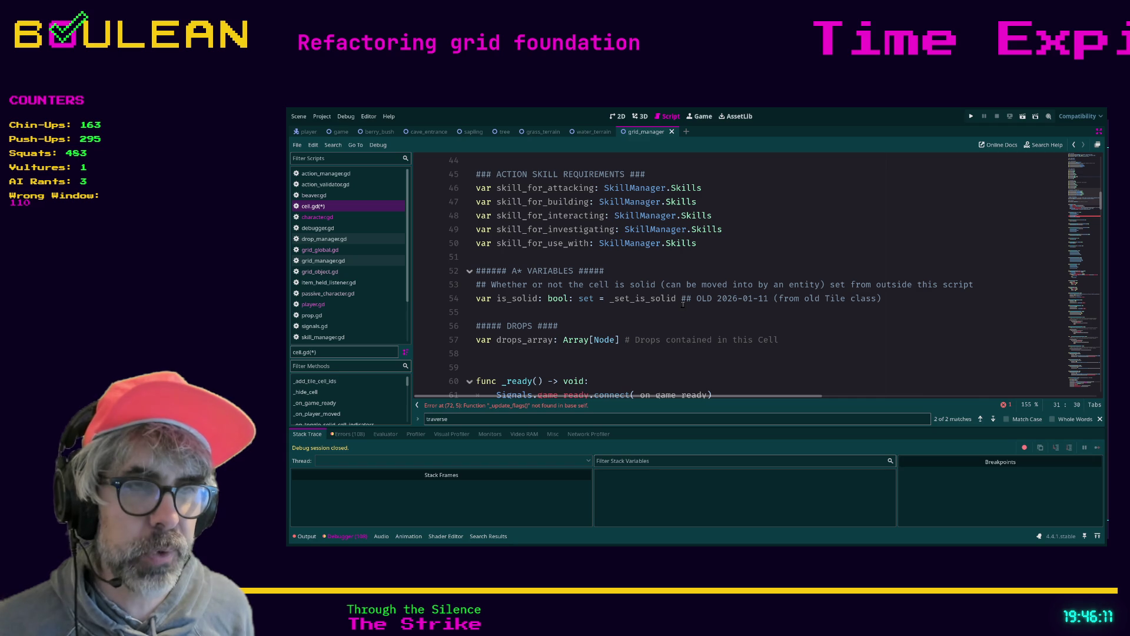
left_click(721, 339)
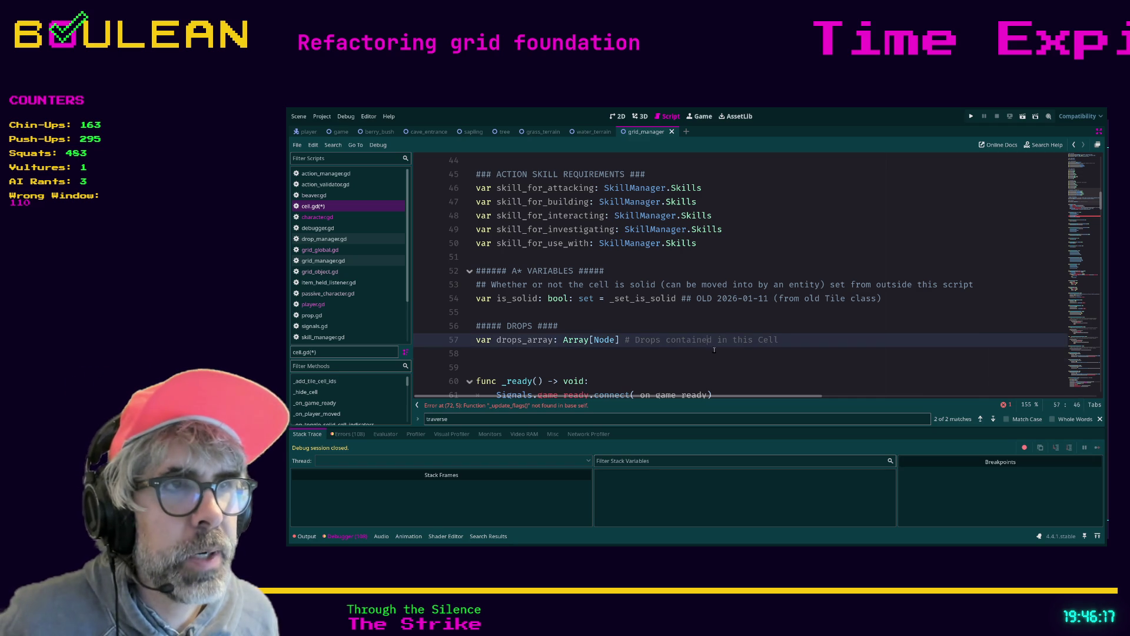
- Place the caret at the _ready declaration and save cell.gd
left_click(569, 358)
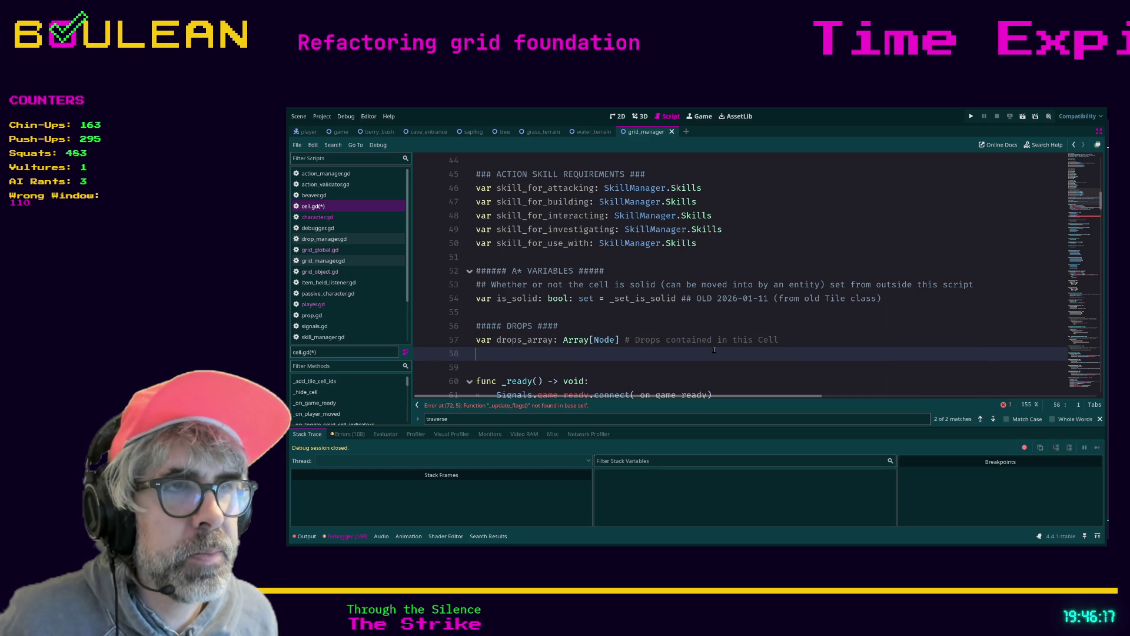
left_click(536, 361)
scroll(628, 352, "down", 1)
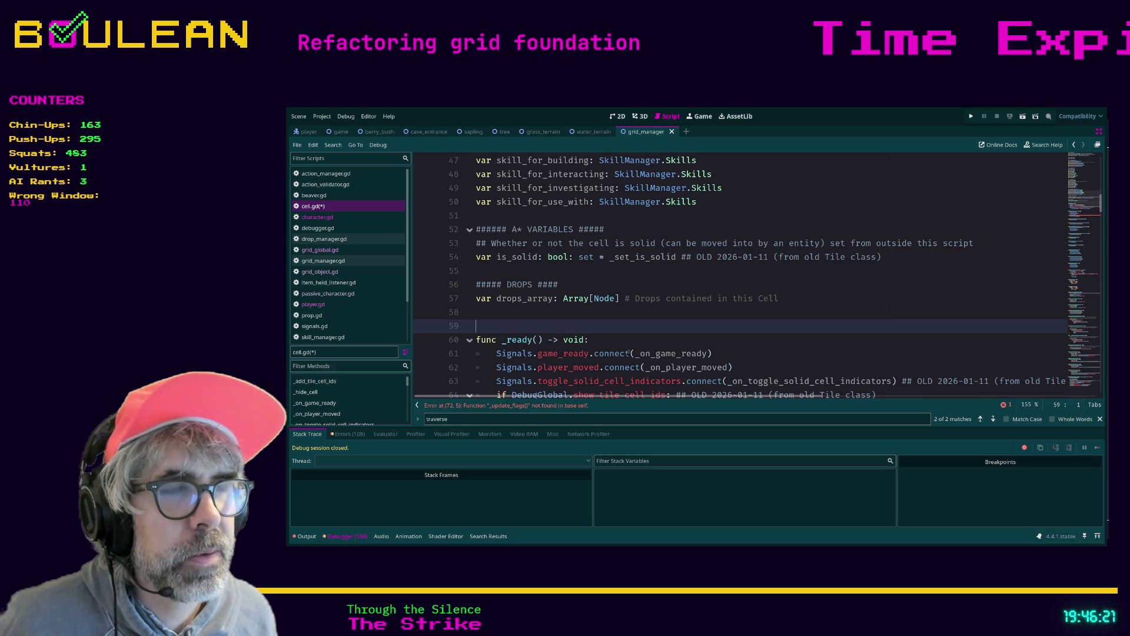
left_click(628, 346)
key("ctrl+s")
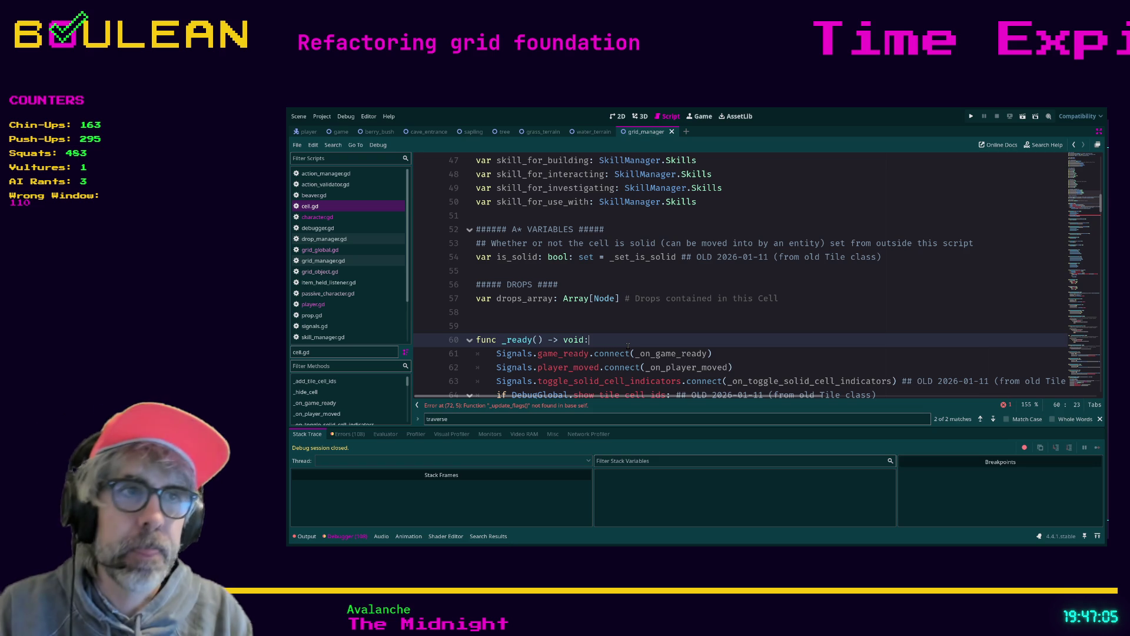
- Move down through update_all to the end of the _update_flags() line
left_click(594, 319)
scroll(593, 319, "up", 2)
scroll(593, 319, "down", 2)
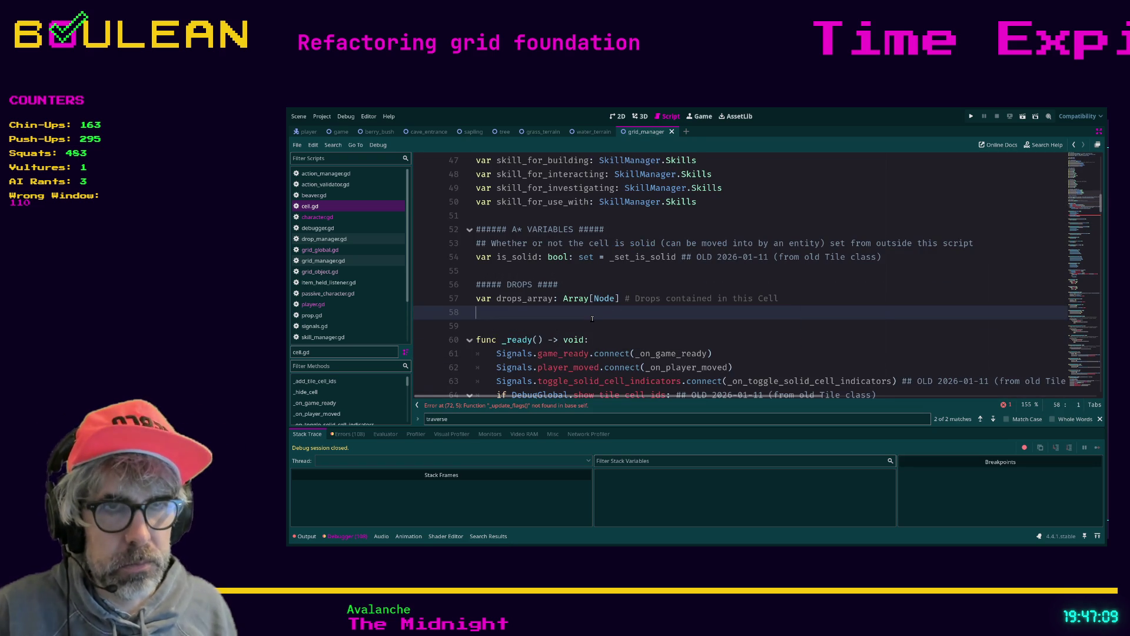
scroll(591, 319, "up", 1)
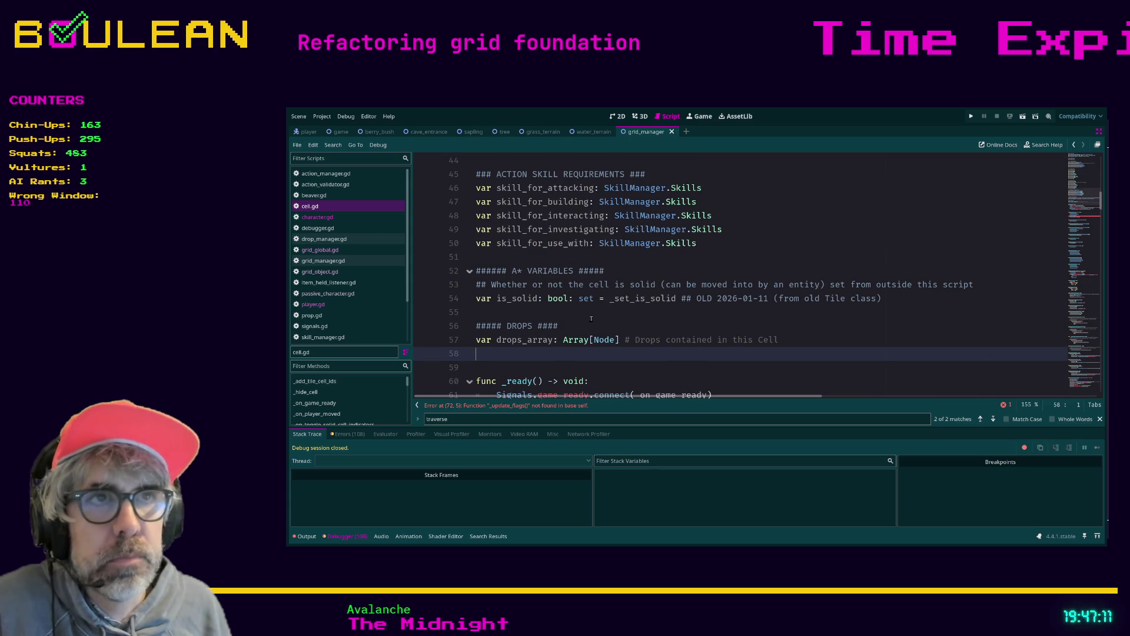
scroll(644, 324, "down", 6)
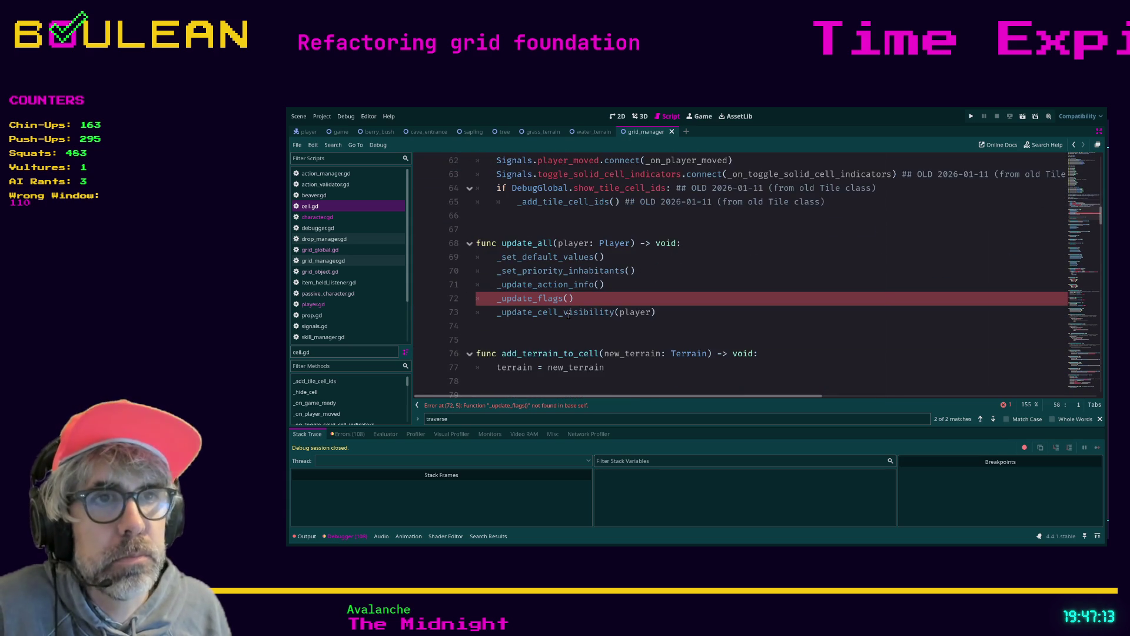
left_click(576, 323)
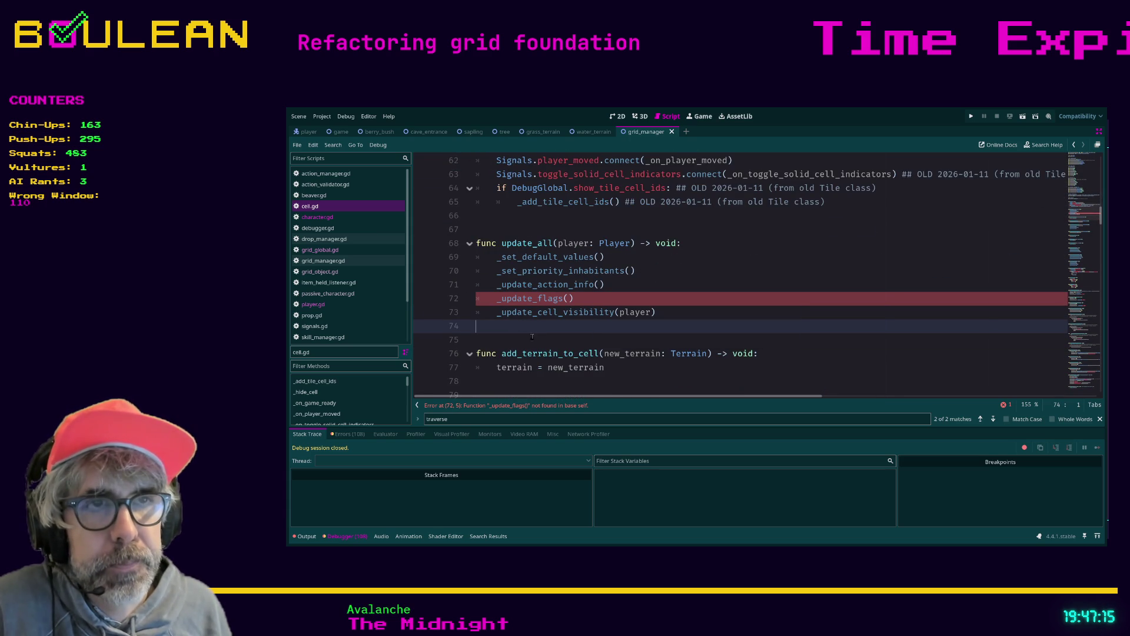
left_click(507, 341)
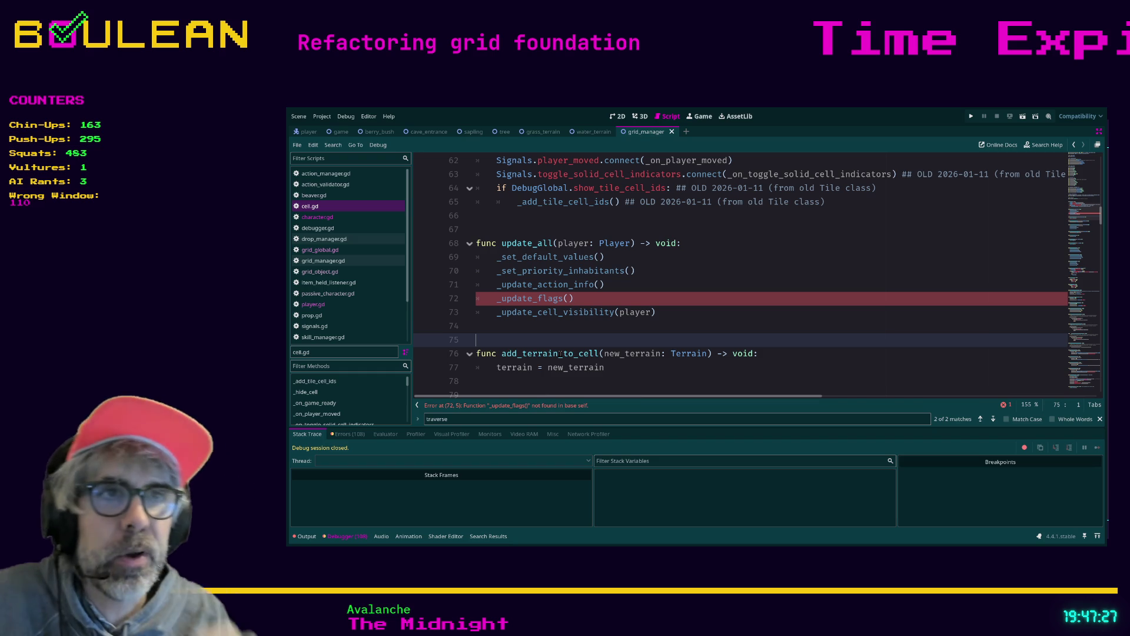
left_click(609, 297)
- Comment out the _update_flags() call, run the project, then stop the test run
key("ctrl+k")
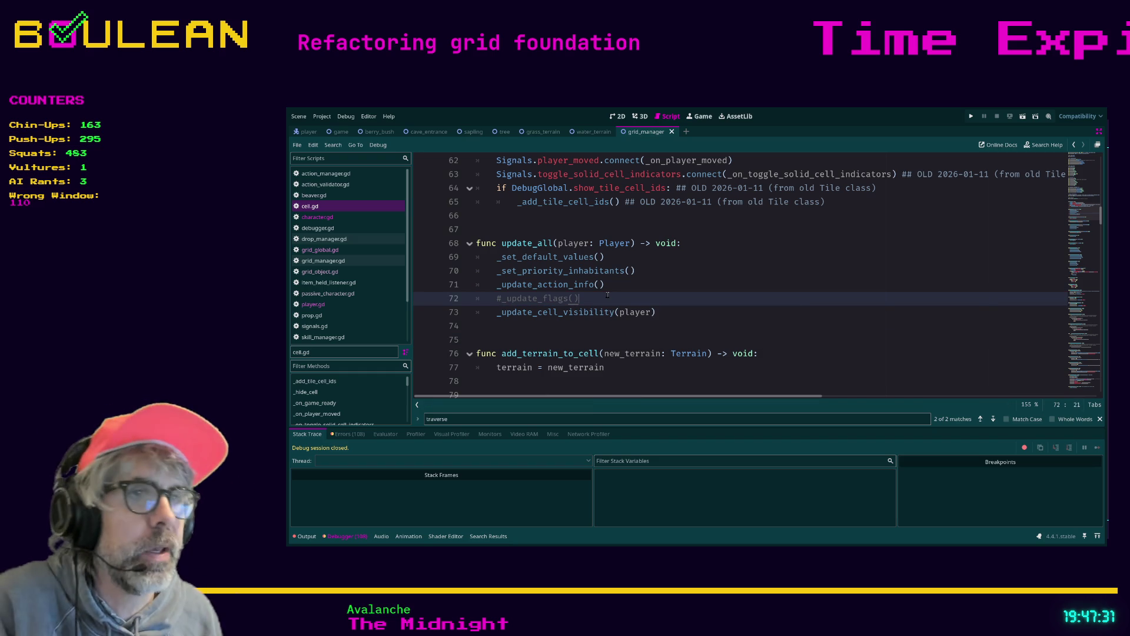
key("F5")
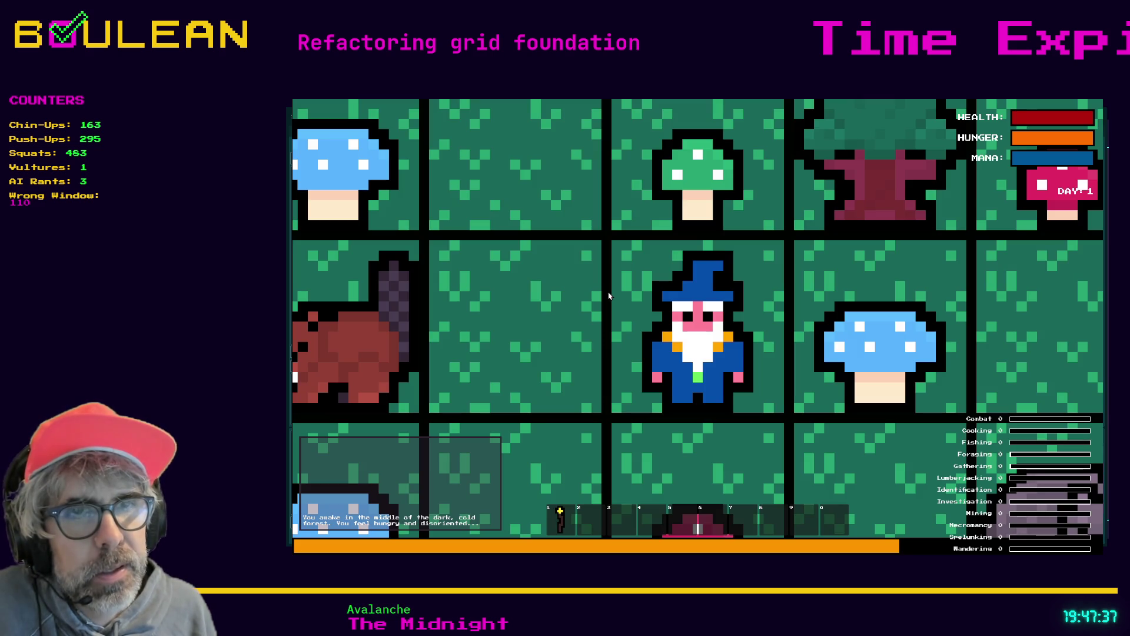
scroll(618, 287, "down", 5)
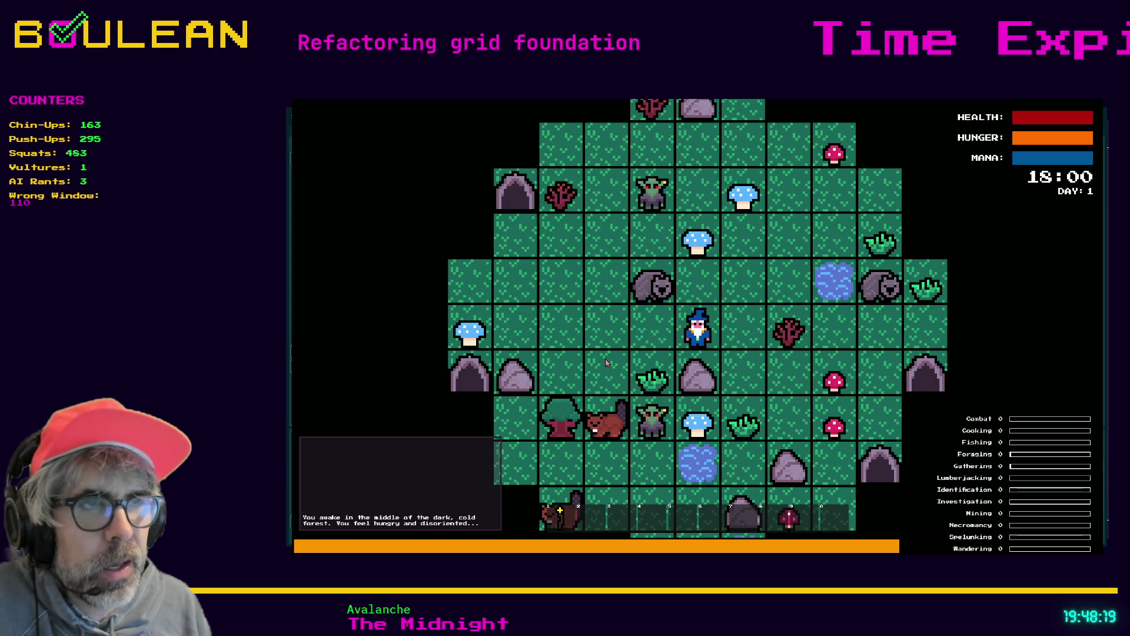
key("F8")
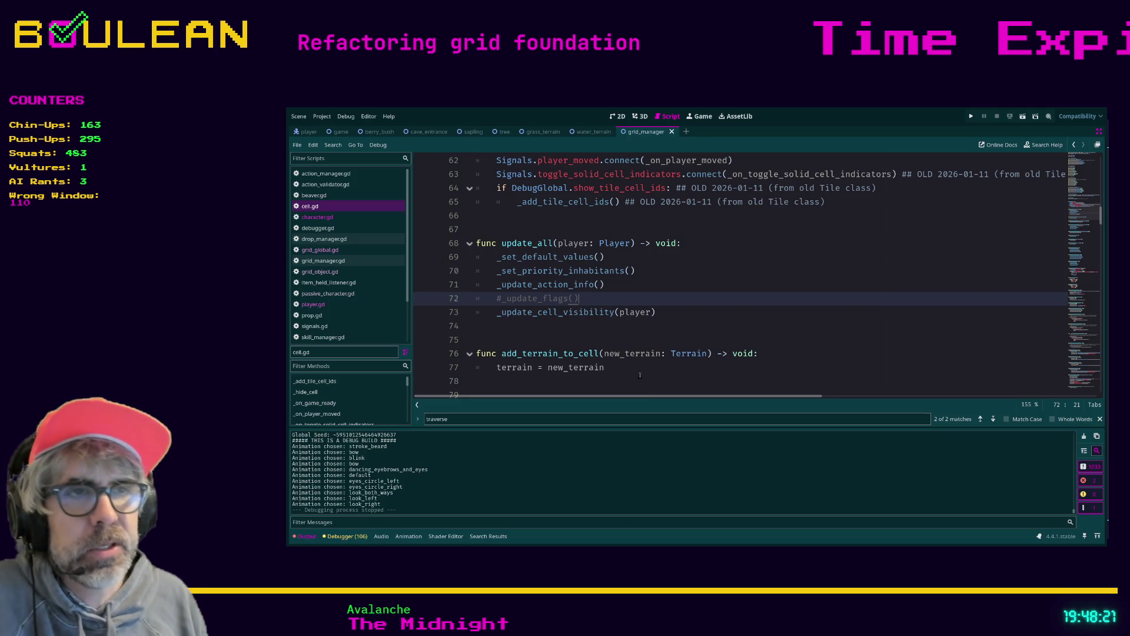
- Delete the # before _update_flags() in update_all, then move down to empty line 128
left_click(639, 375)
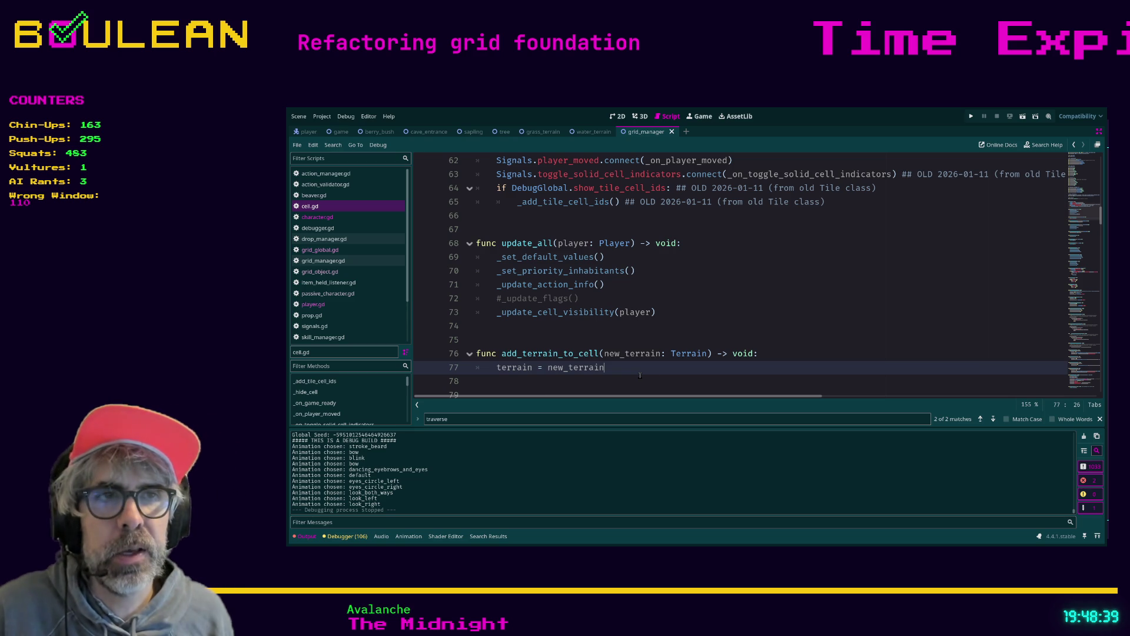
scroll(640, 368, "down", 2)
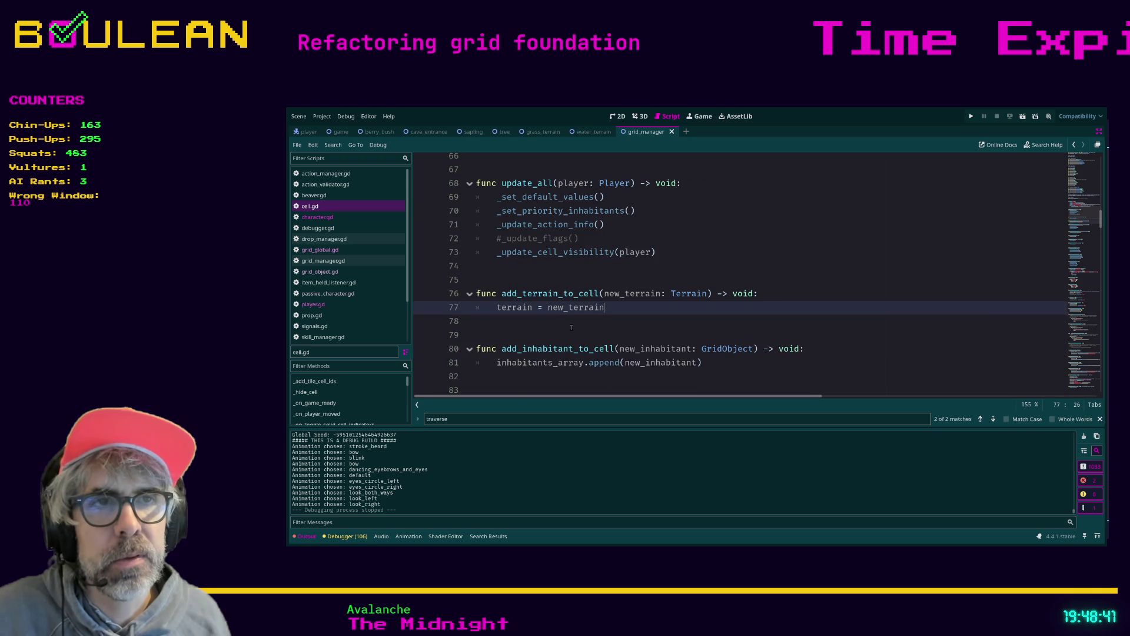
scroll(572, 327, "up", 1)
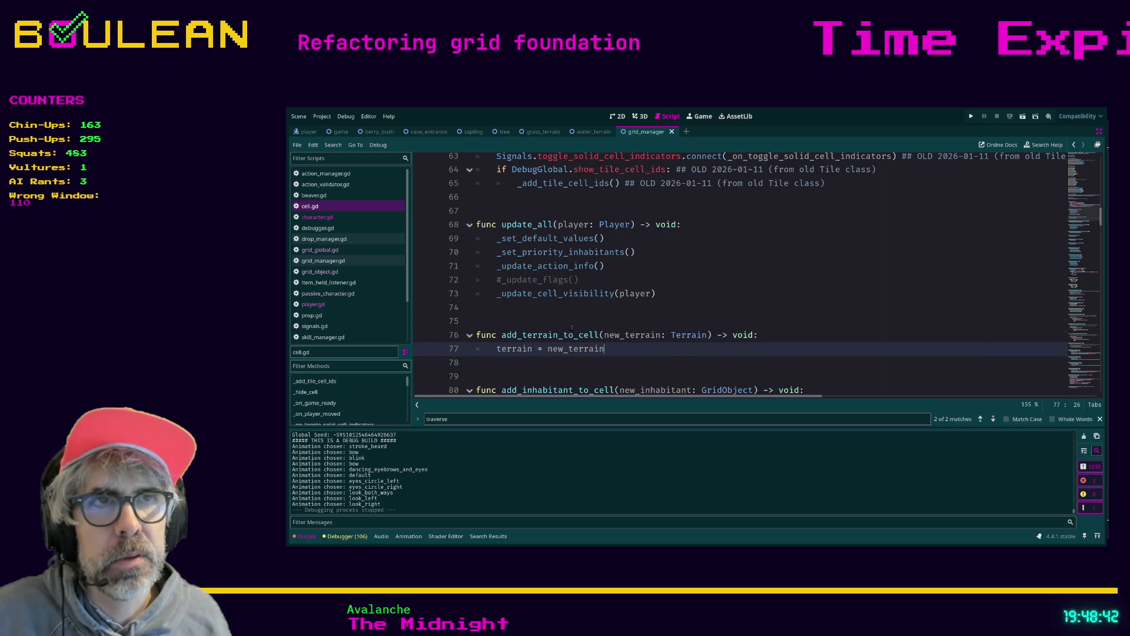
left_click(497, 280)
key("Delete")
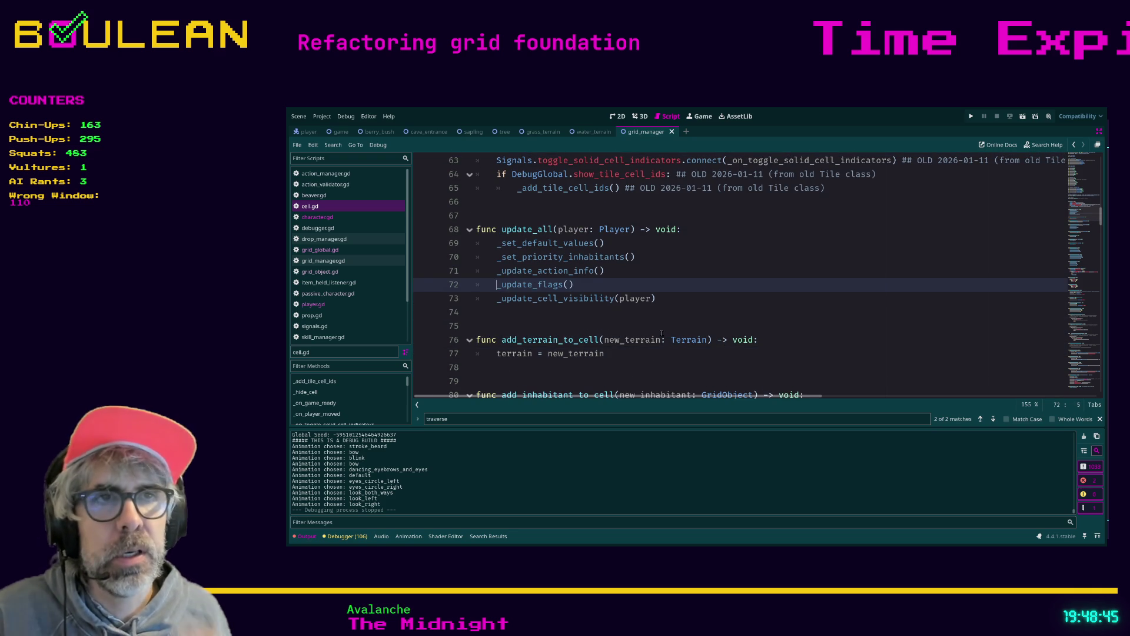
scroll(654, 331, "down", 7)
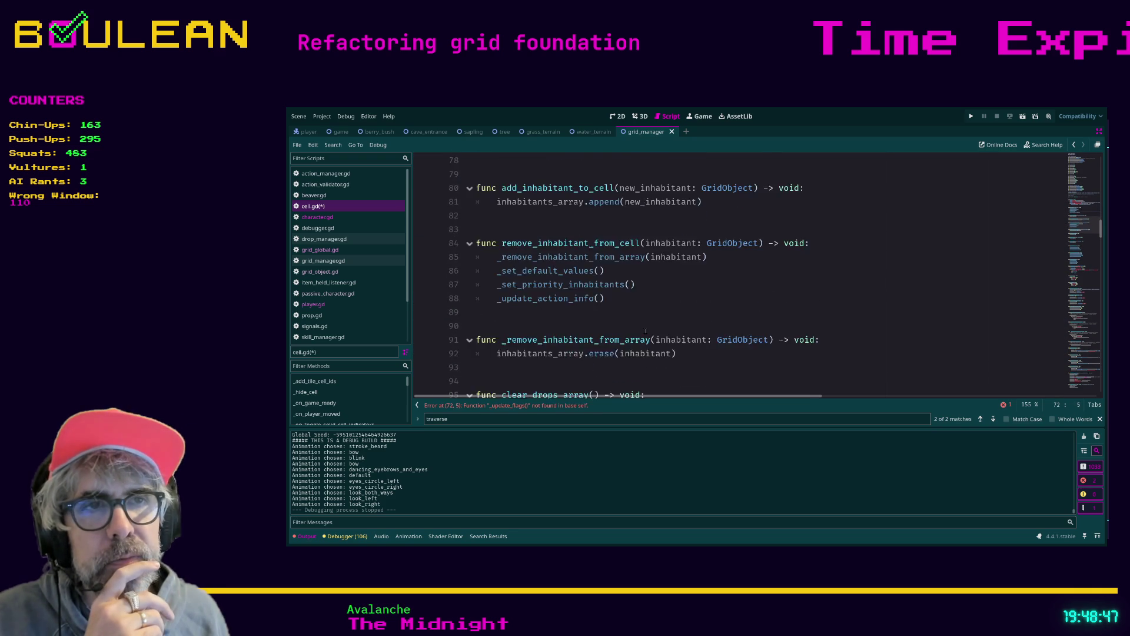
scroll(645, 331, "down", 7)
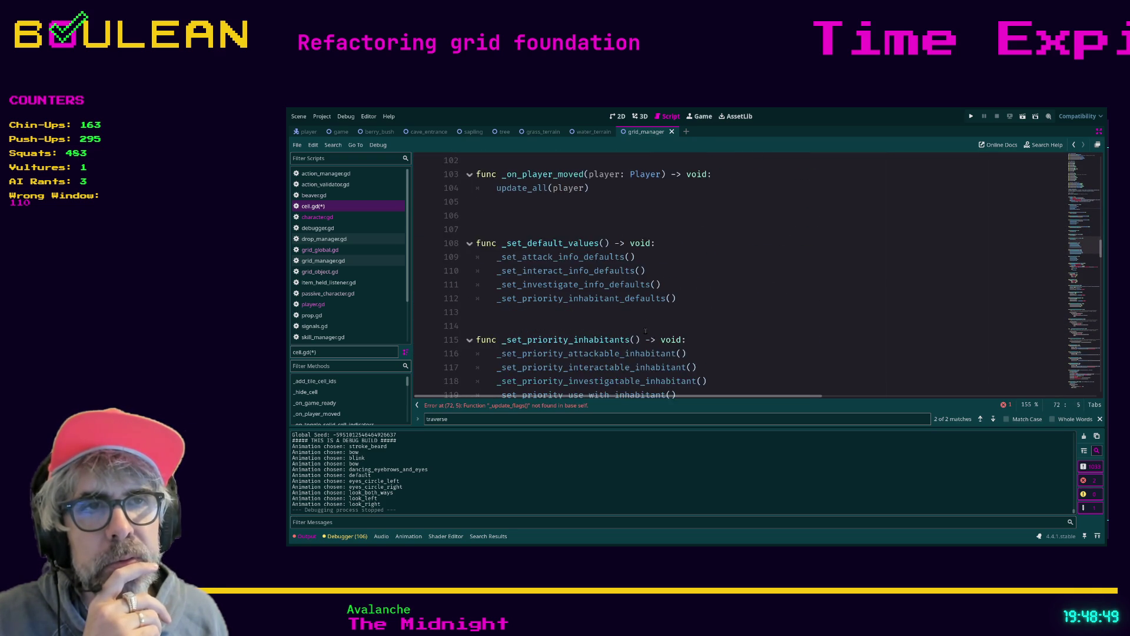
scroll(645, 330, "down", 4)
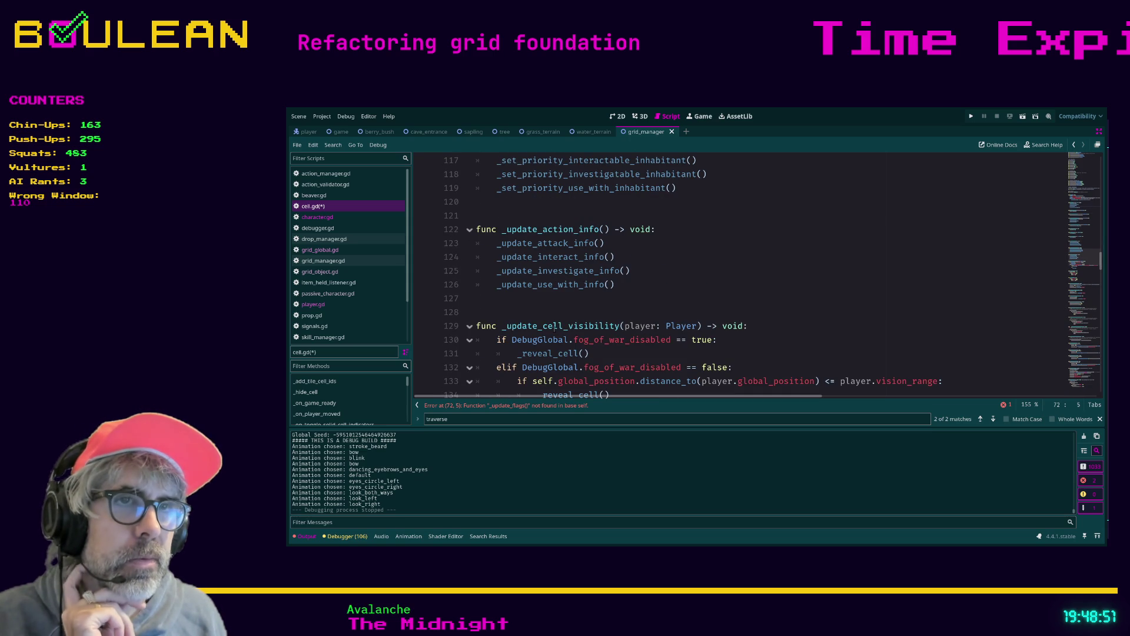
left_click(501, 311)
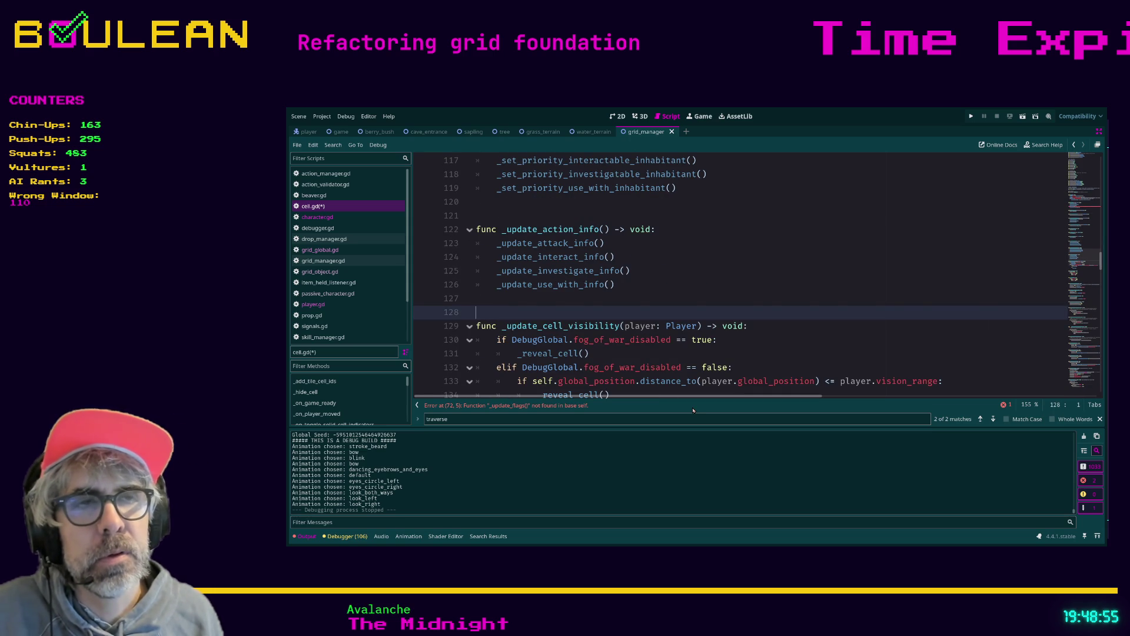
- Add a stub 'func _update_action_flags() -> void:' with a 'pass' body after _update_cell_visibility
key("Down")
key("Down")
key("Down")
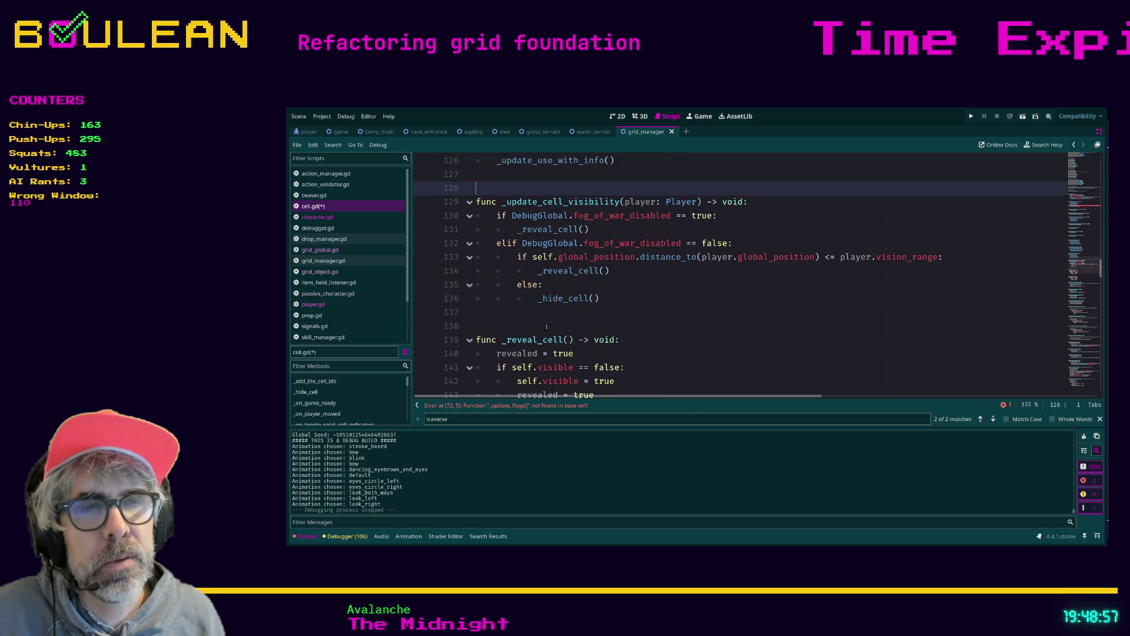
key("Return")
key("Return")
key("Up")
key("Up")
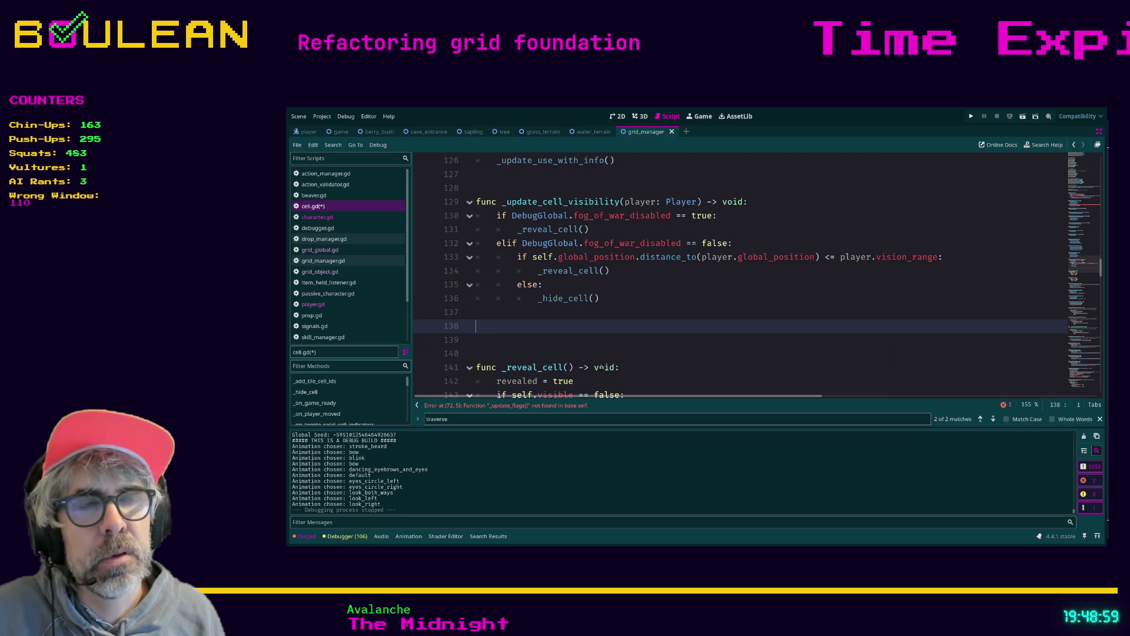
key("Down")
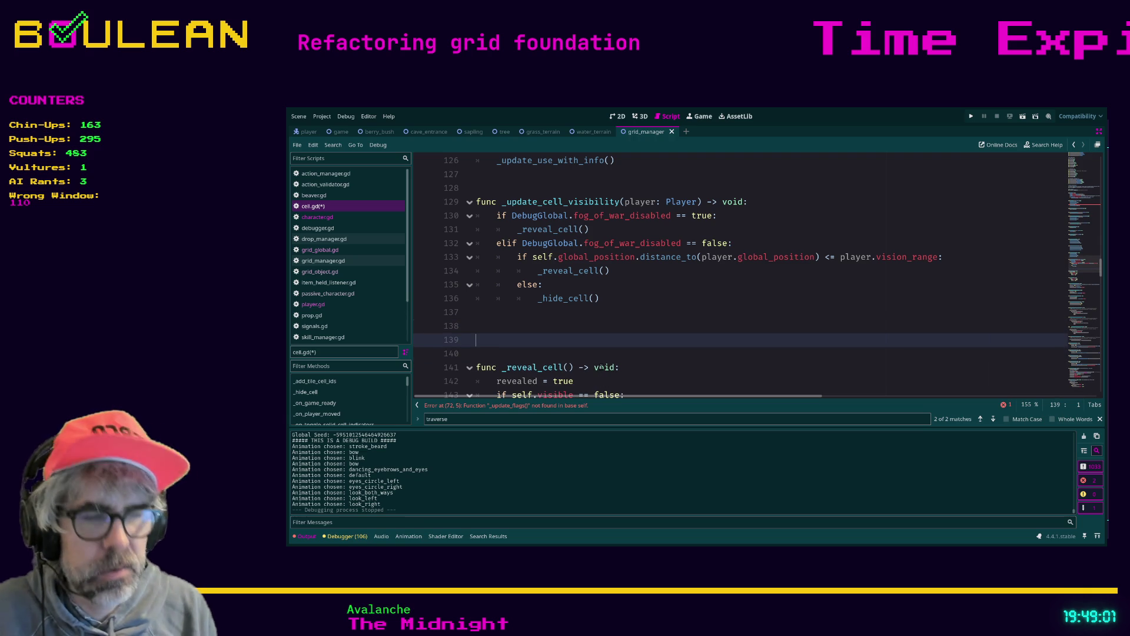
type("func _update_")
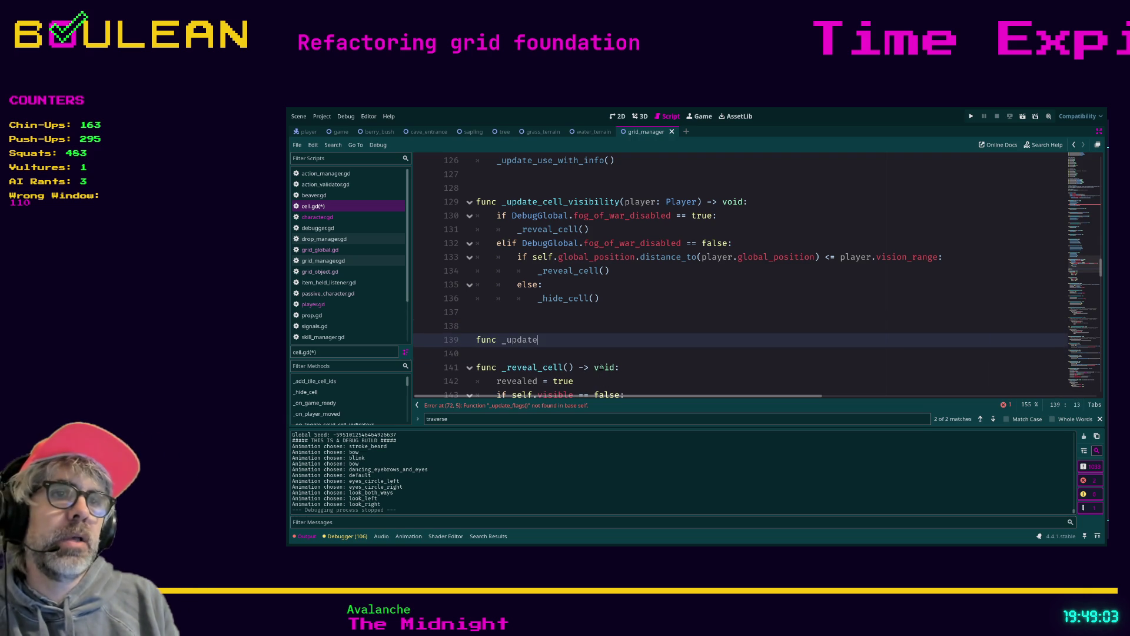
type("flag")
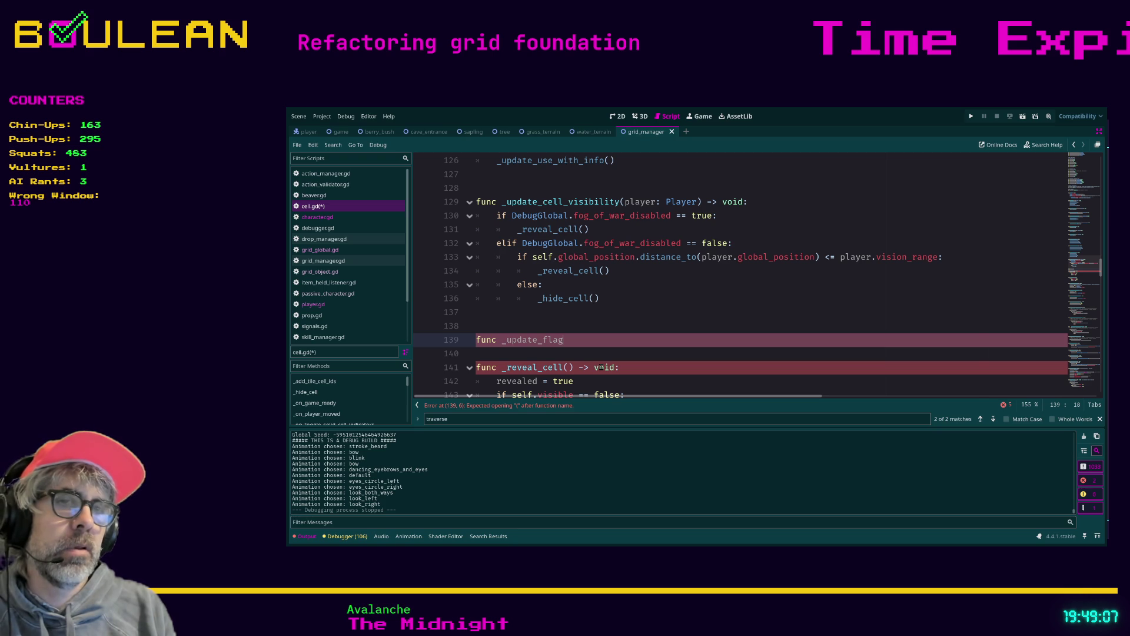
key("BackSpace")
key("BackSpace")
key("BackSpace")
key("BackSpace")
type("action")
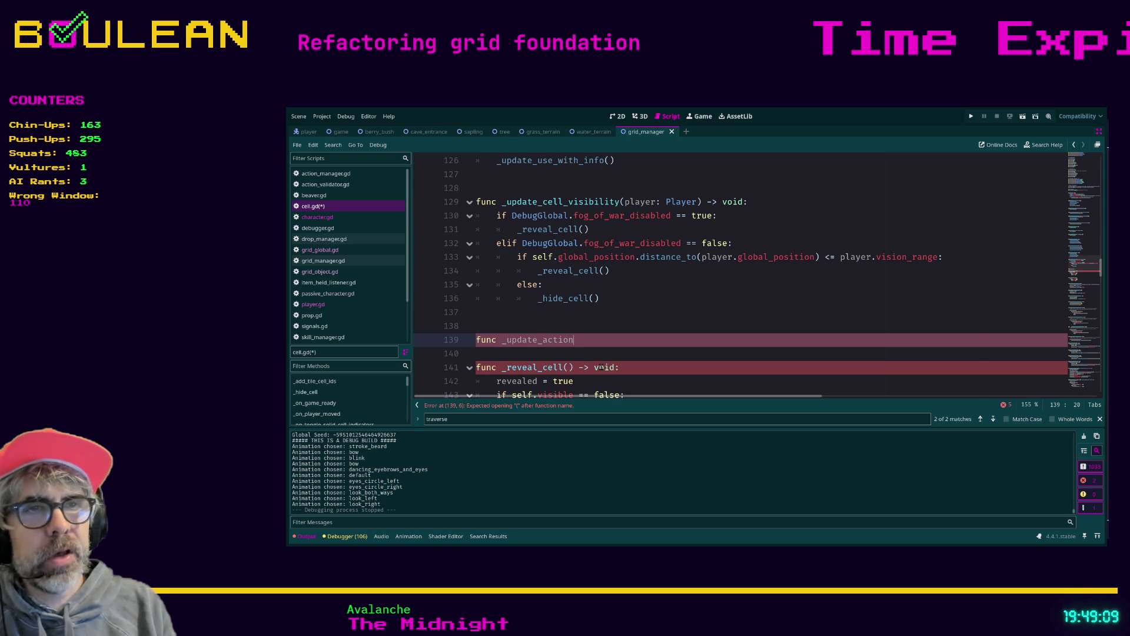
type("_flags")
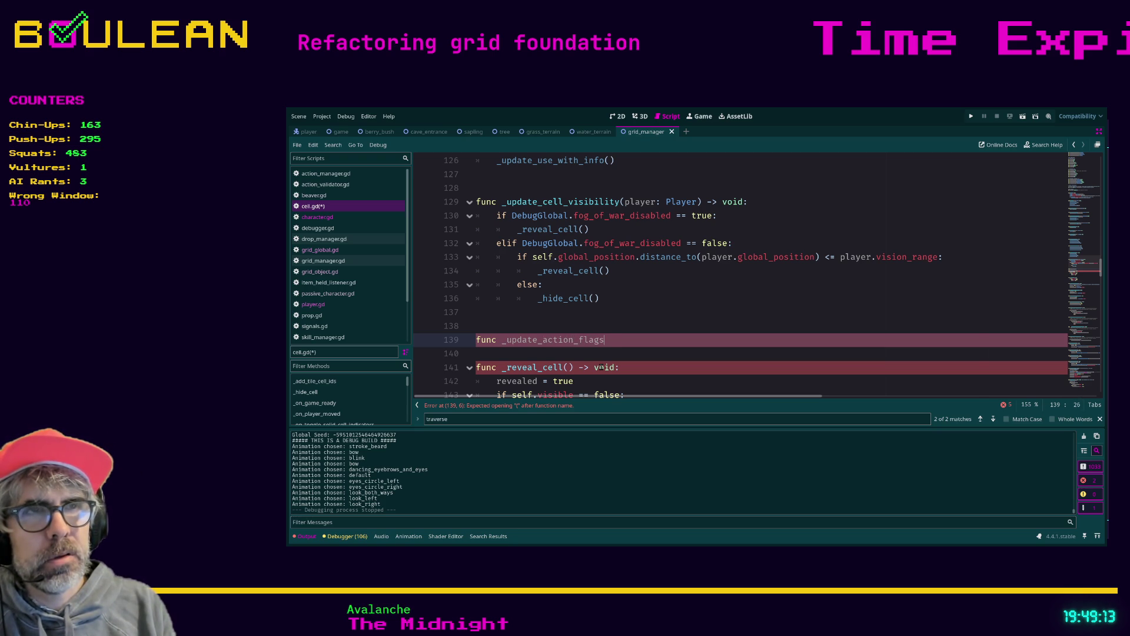
type("() ")
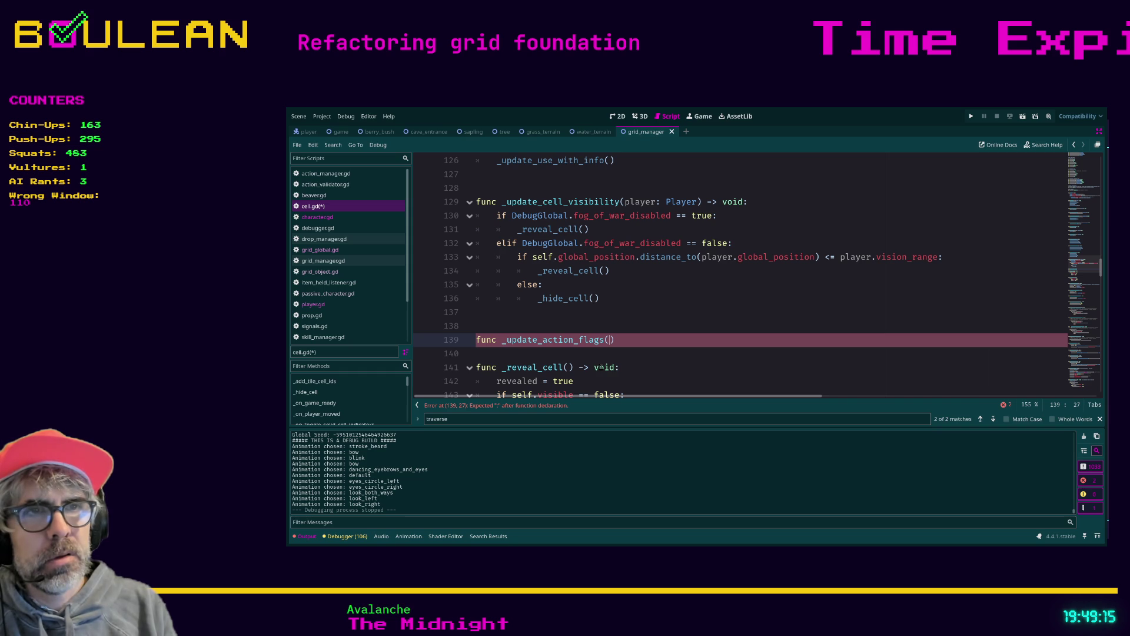
type("-> void:")
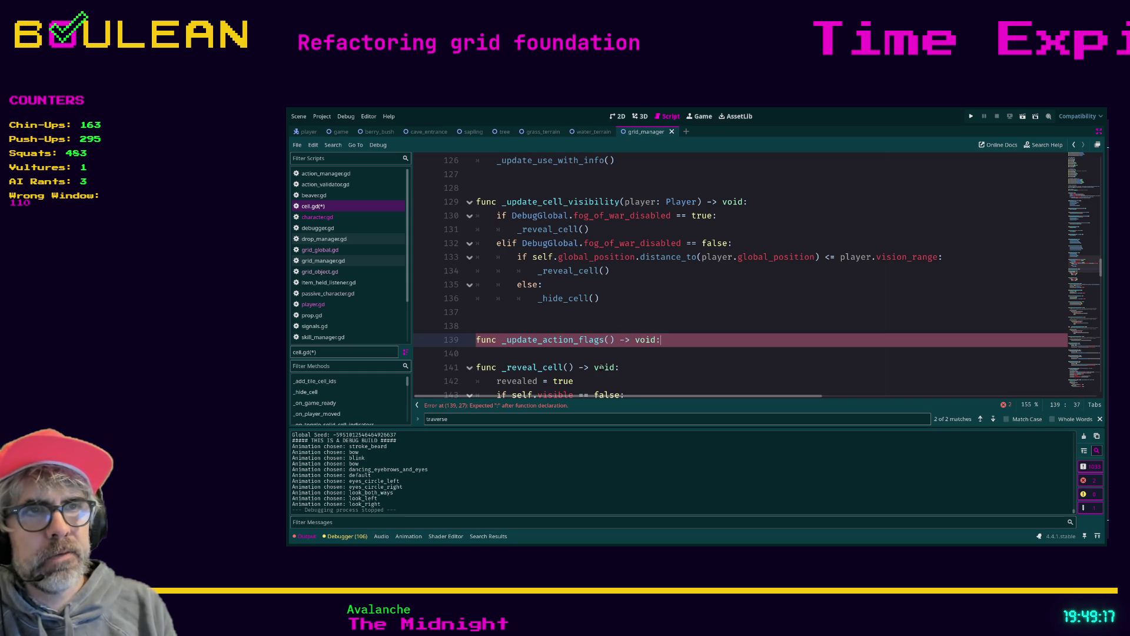
key("Return")
type("pass")
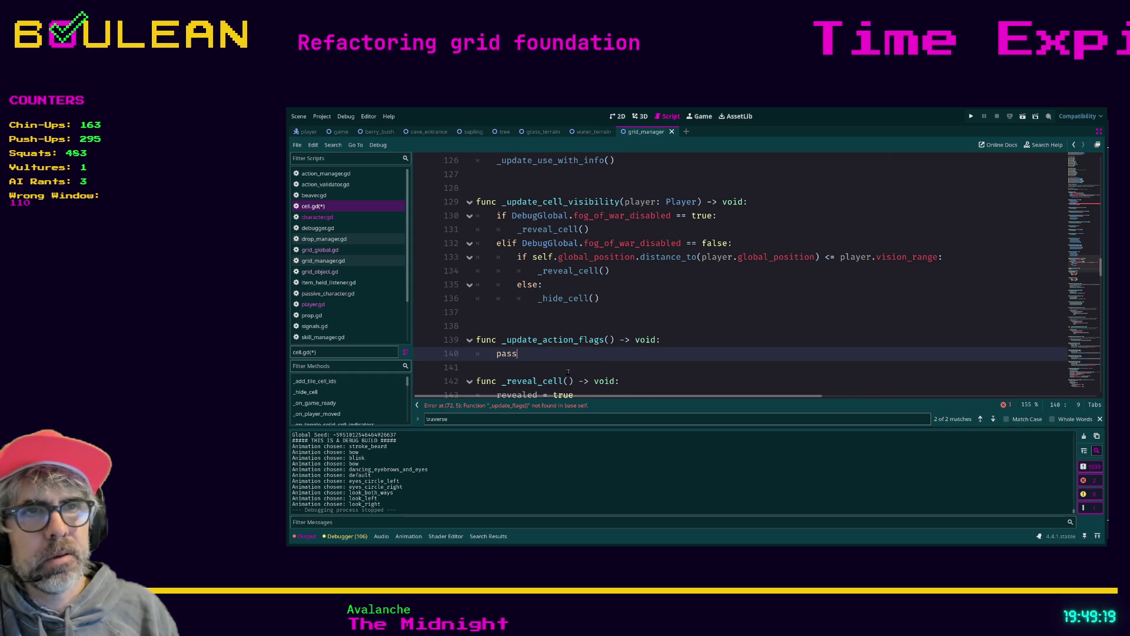
- Change the erroring call on line 72 to _update_action_flags and add a blank line after the stub
scroll(589, 345, "up", 7)
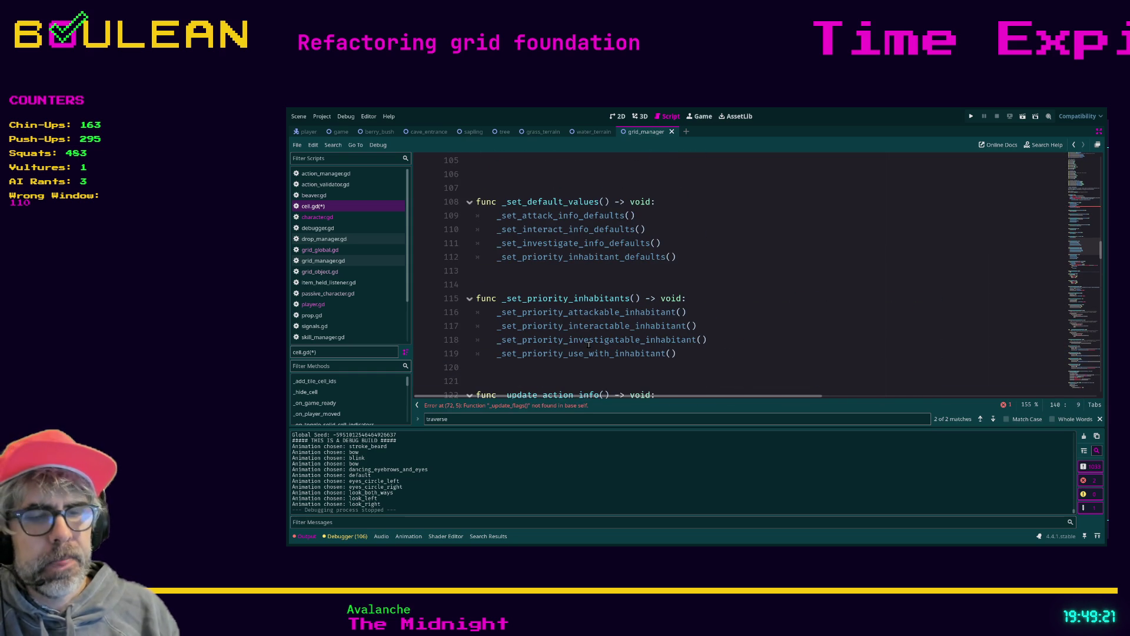
left_click(542, 410)
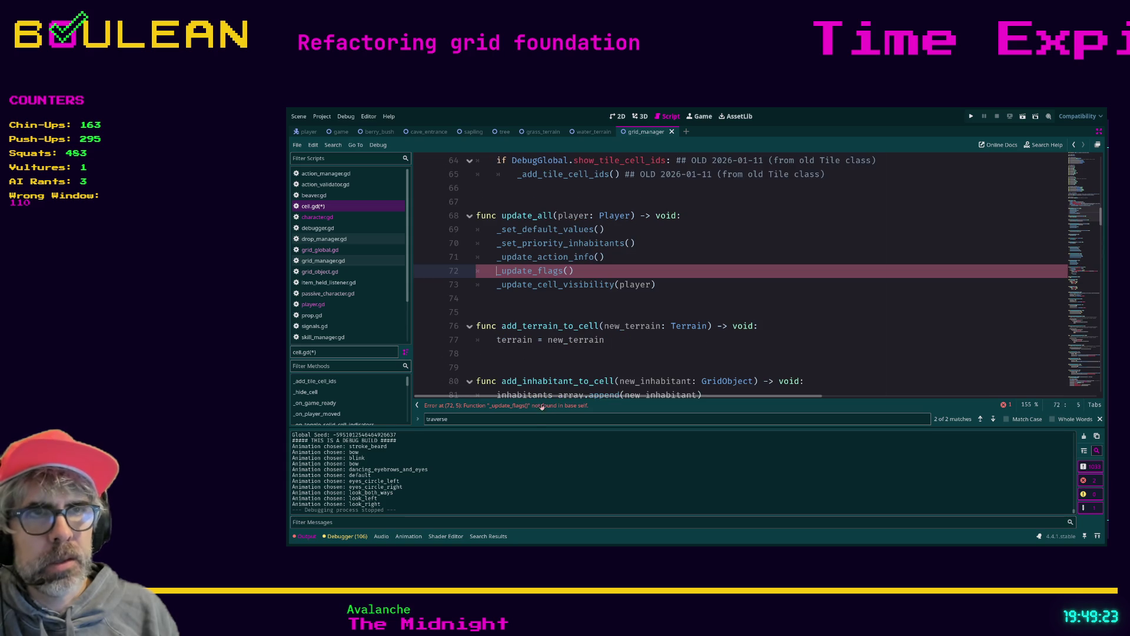
type("_action")
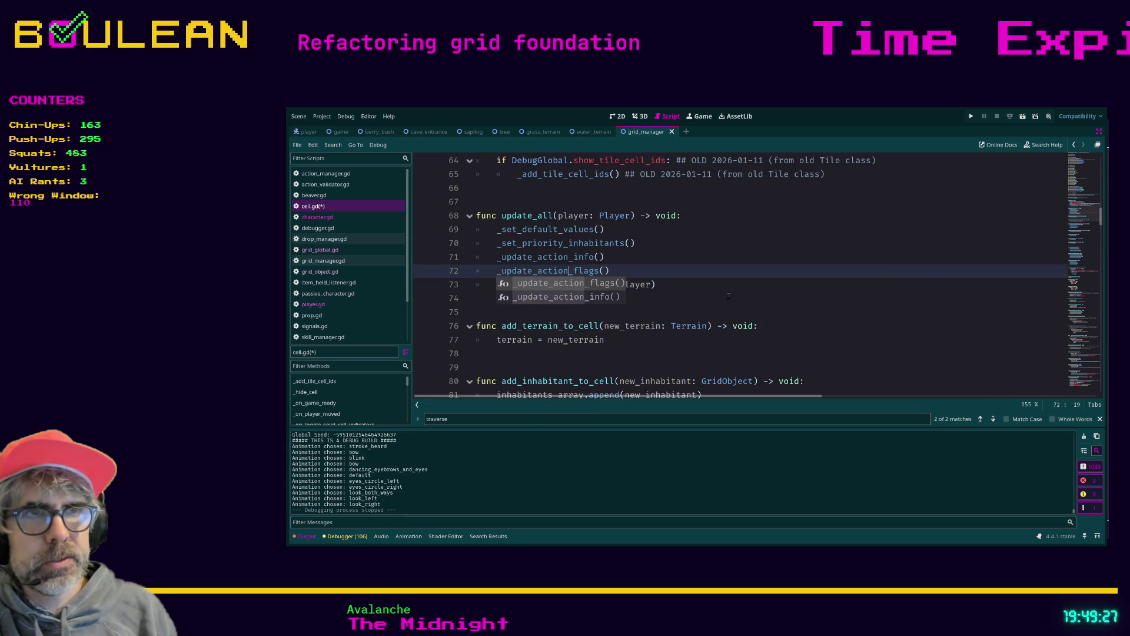
left_click(561, 276, "ctrl")
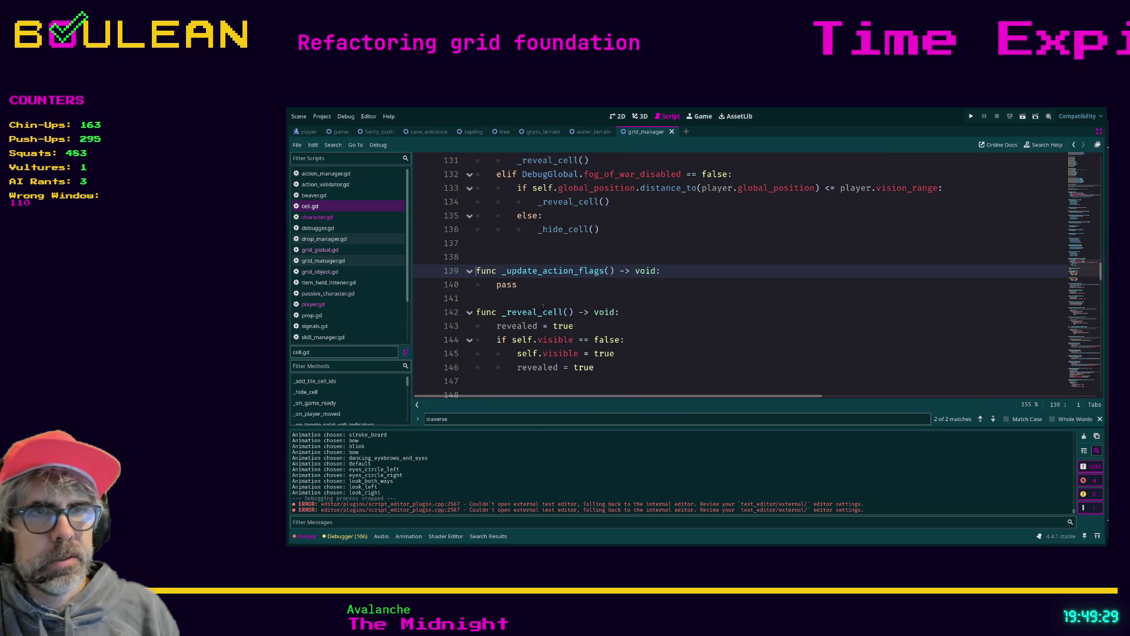
left_click(531, 299)
key("Return")
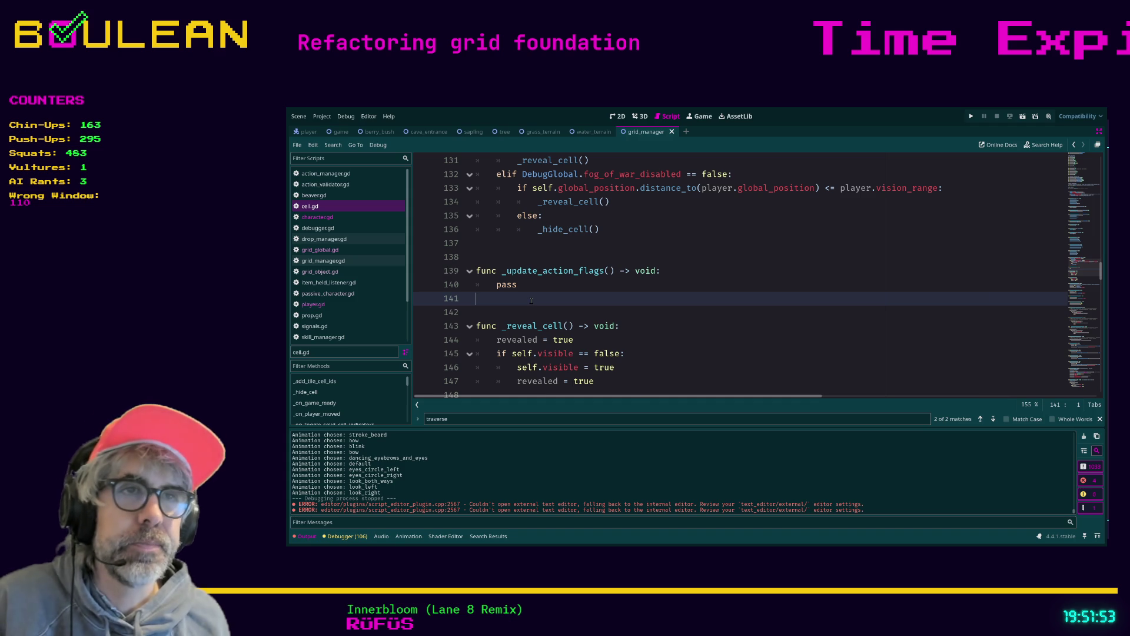
left_click(534, 288)
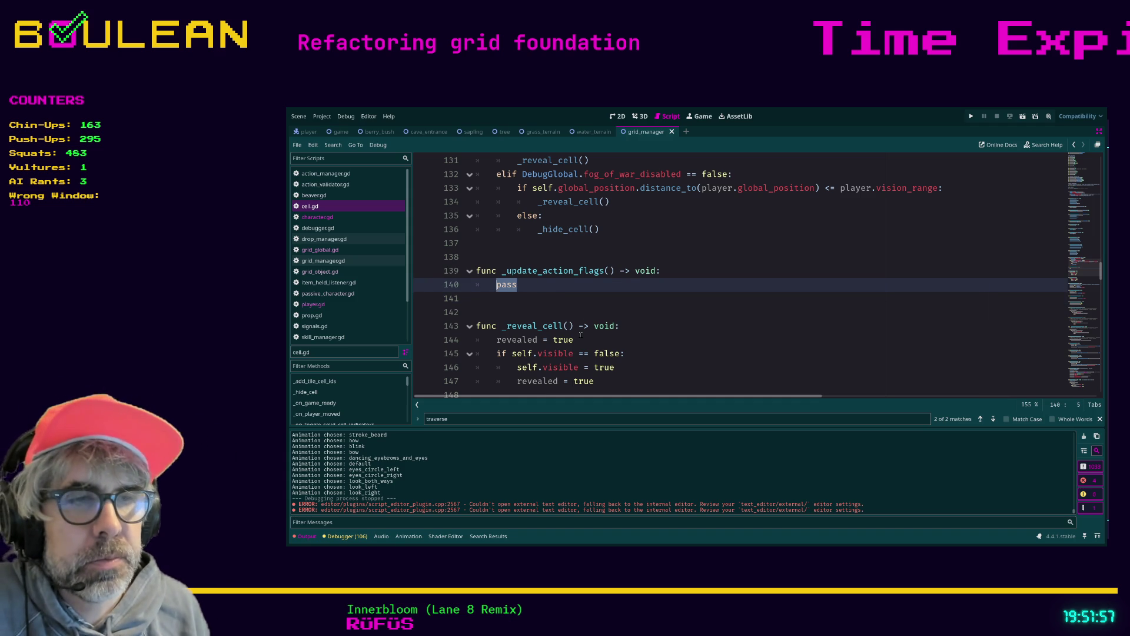
key("Down")
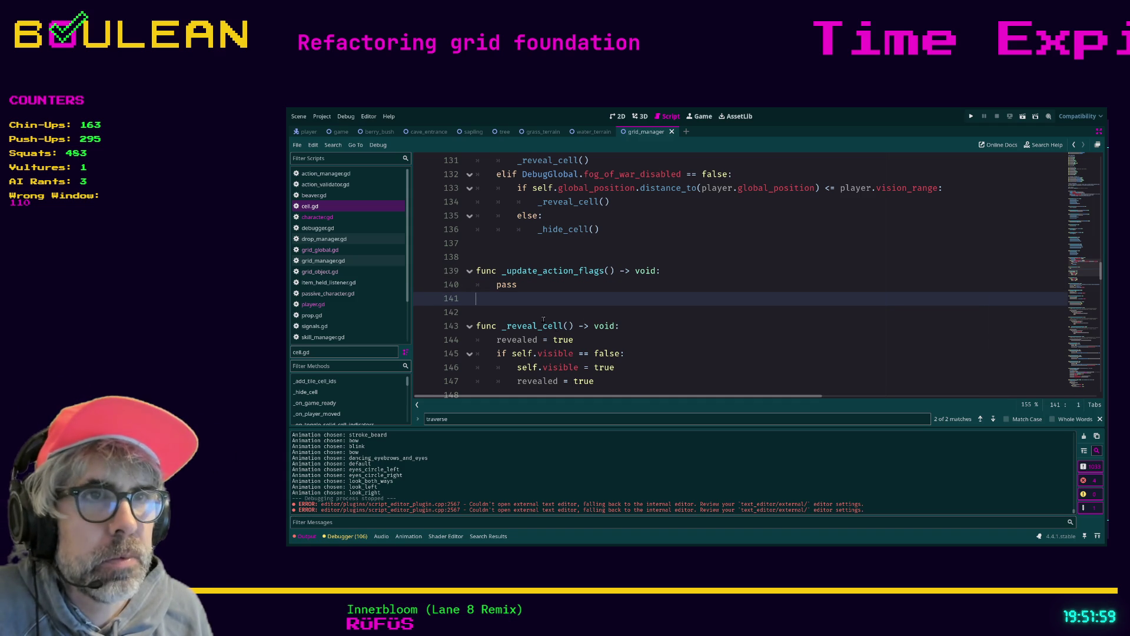
left_click(532, 308)
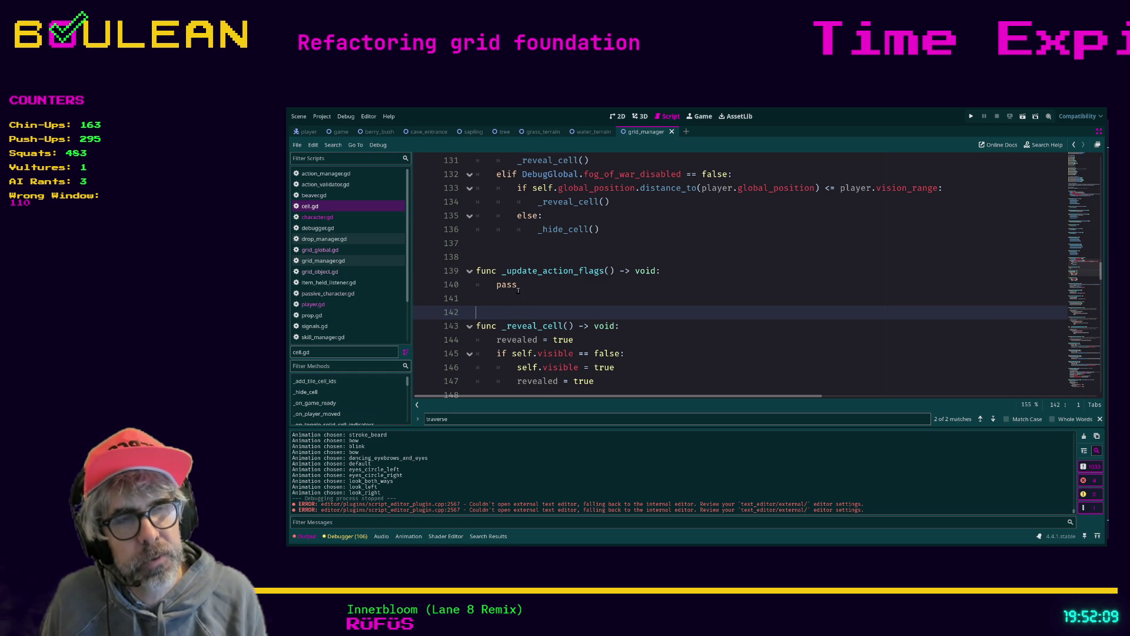
left_click(559, 300)
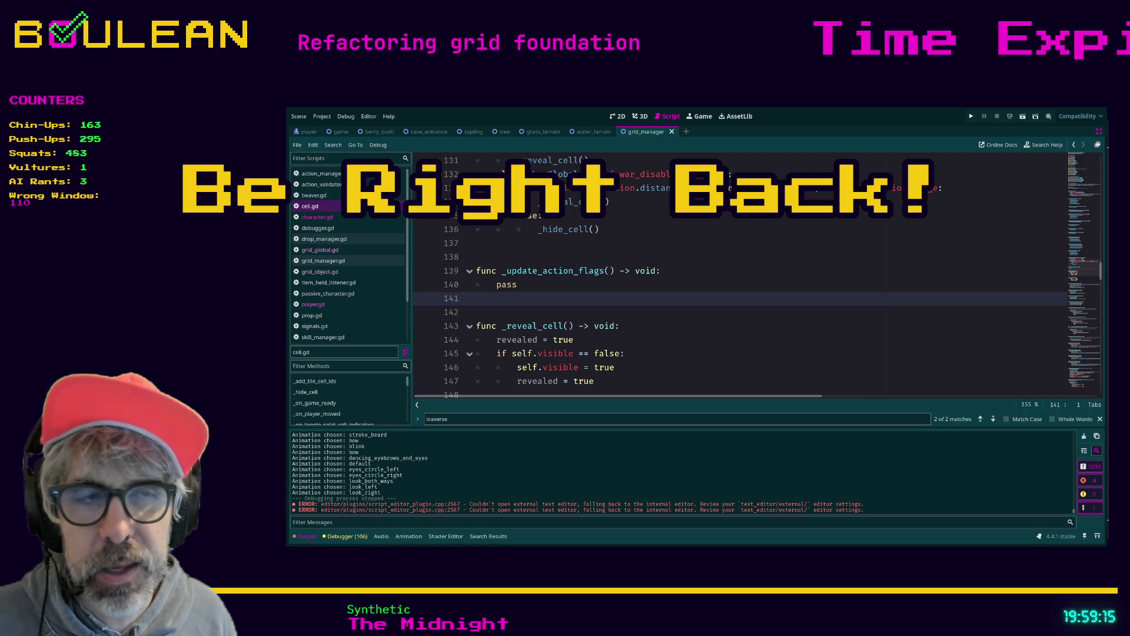
- Check _reveal_cell's body, then return to the blank line below the _update_action_flags stub
left_click(669, 345)
left_click(659, 365)
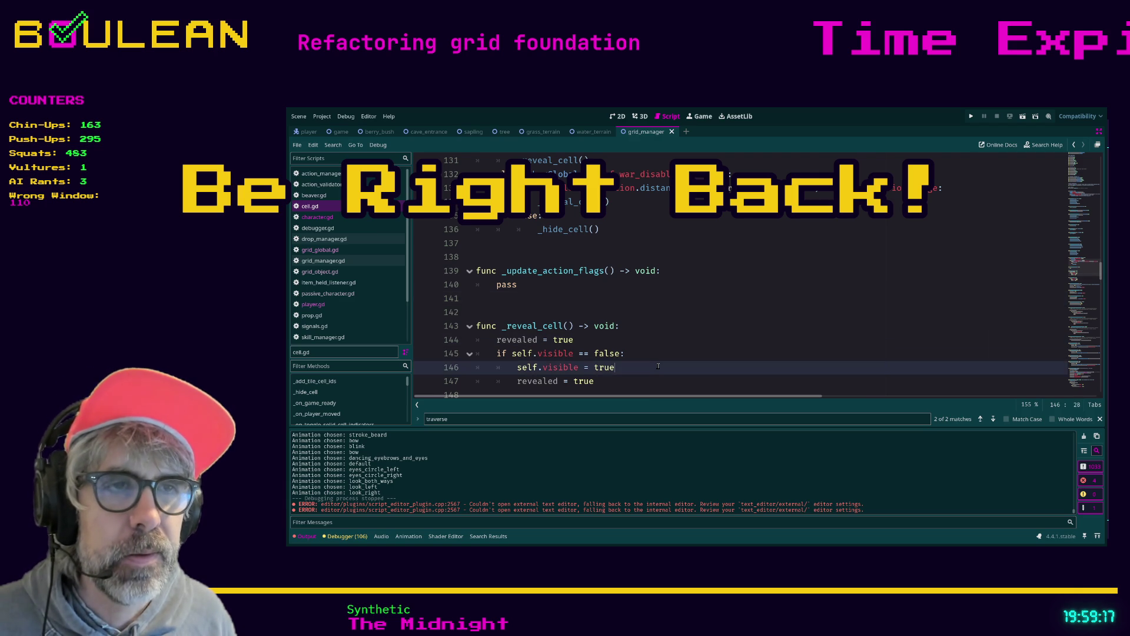
scroll(658, 366, "down", 1)
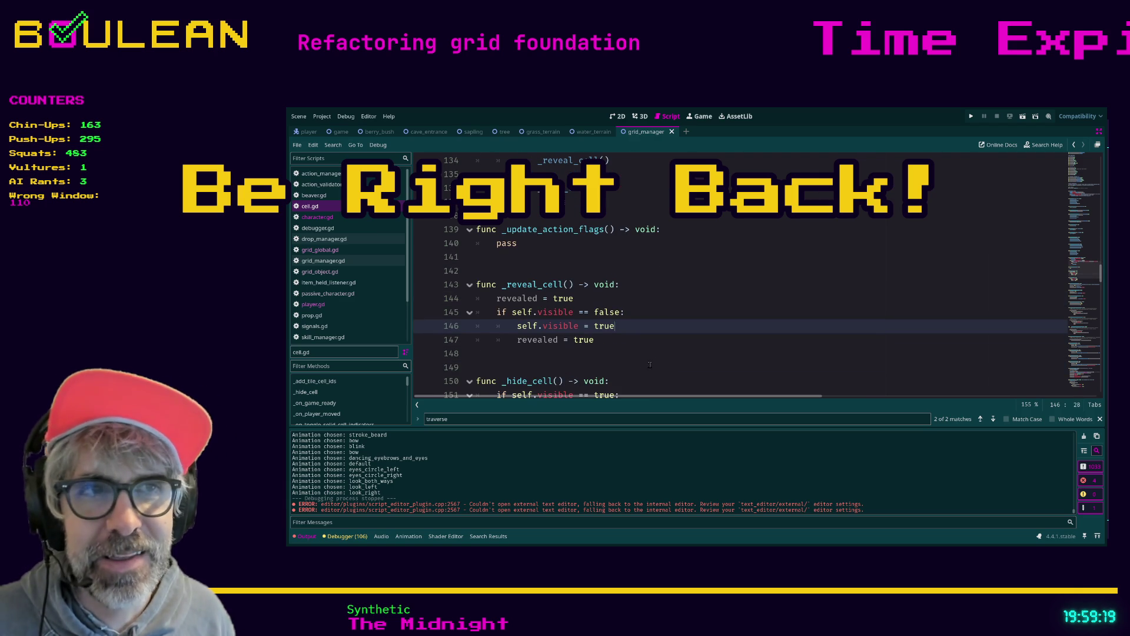
left_click(630, 366)
scroll(630, 365, "down", 3)
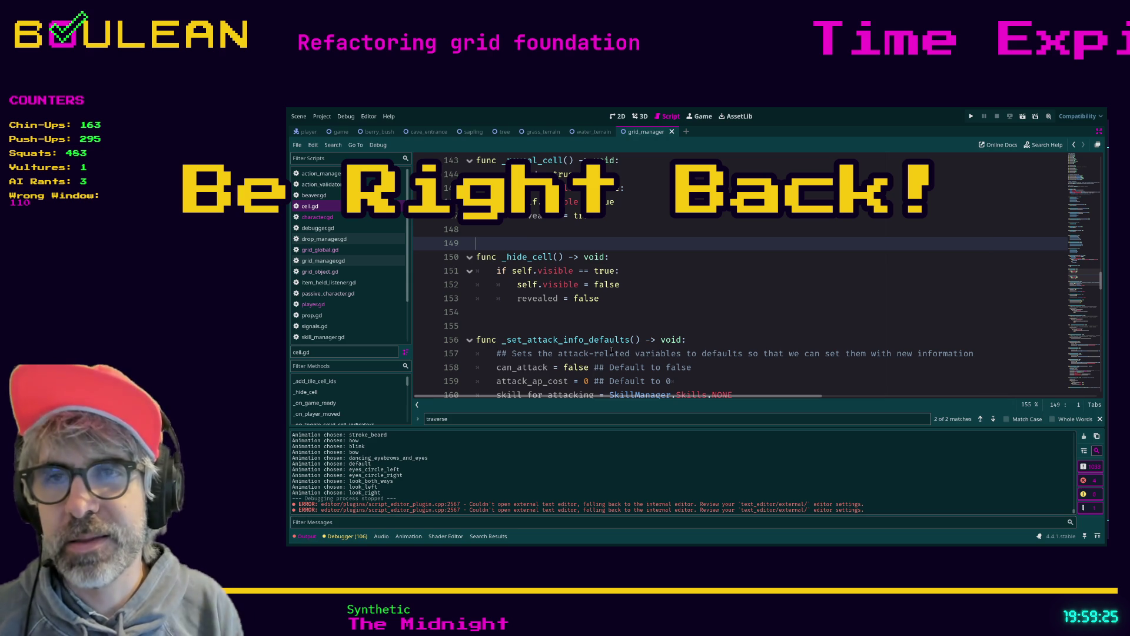
scroll(676, 313, "up", 5)
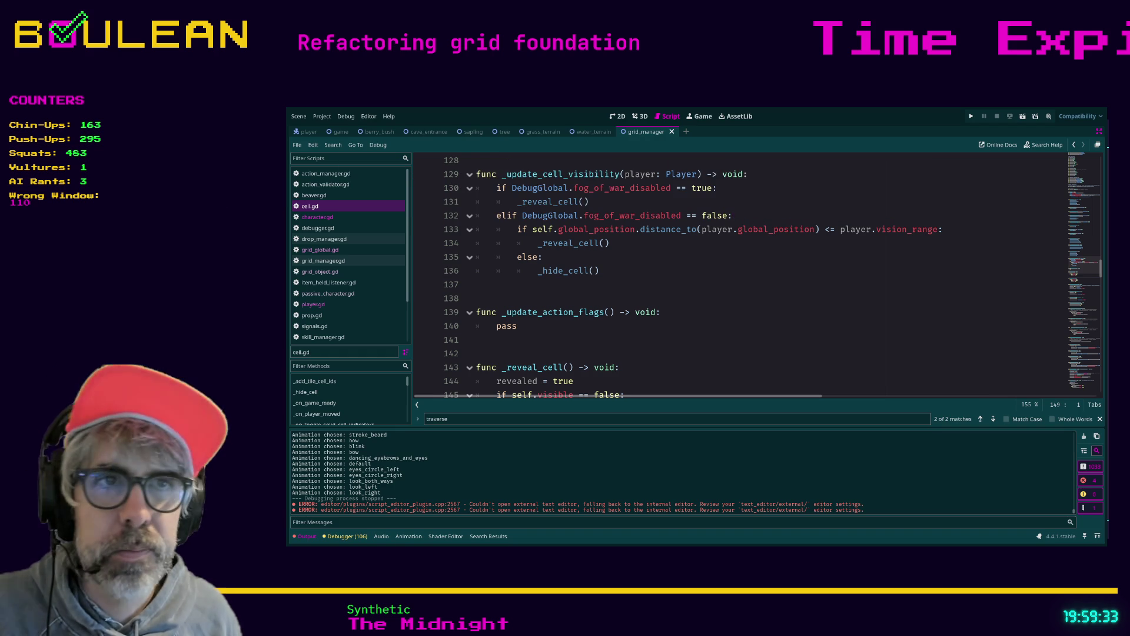
left_click(548, 356)
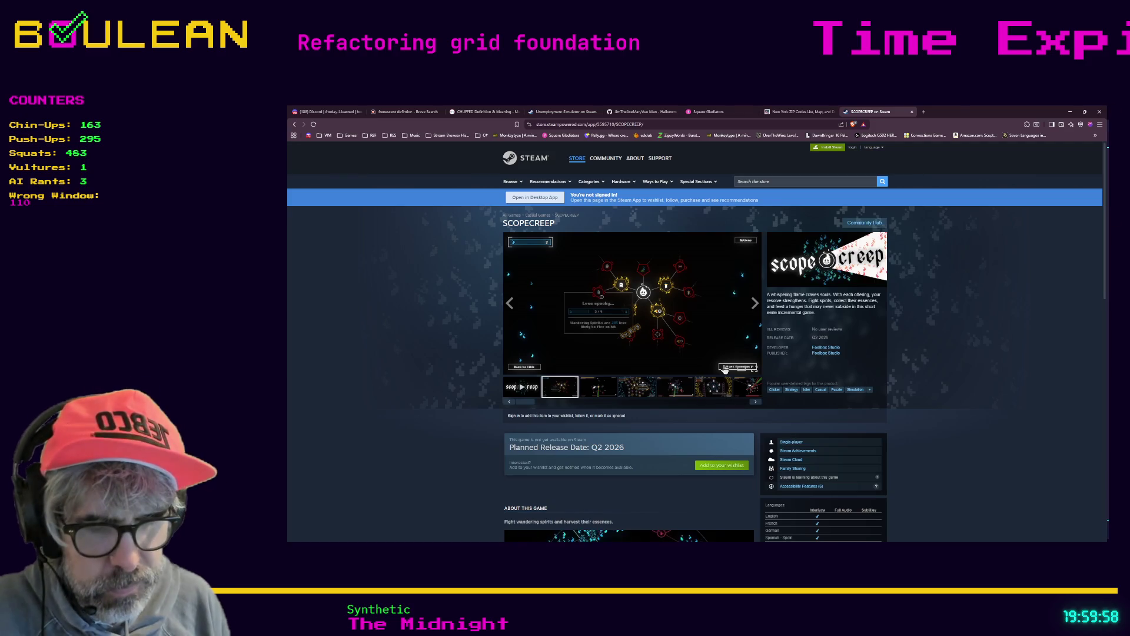
- Search 'hume scale' in a new tab, preview the Body Pod comparison image, then open the Body Pod page
key("ctrl+t")
type("hume+")
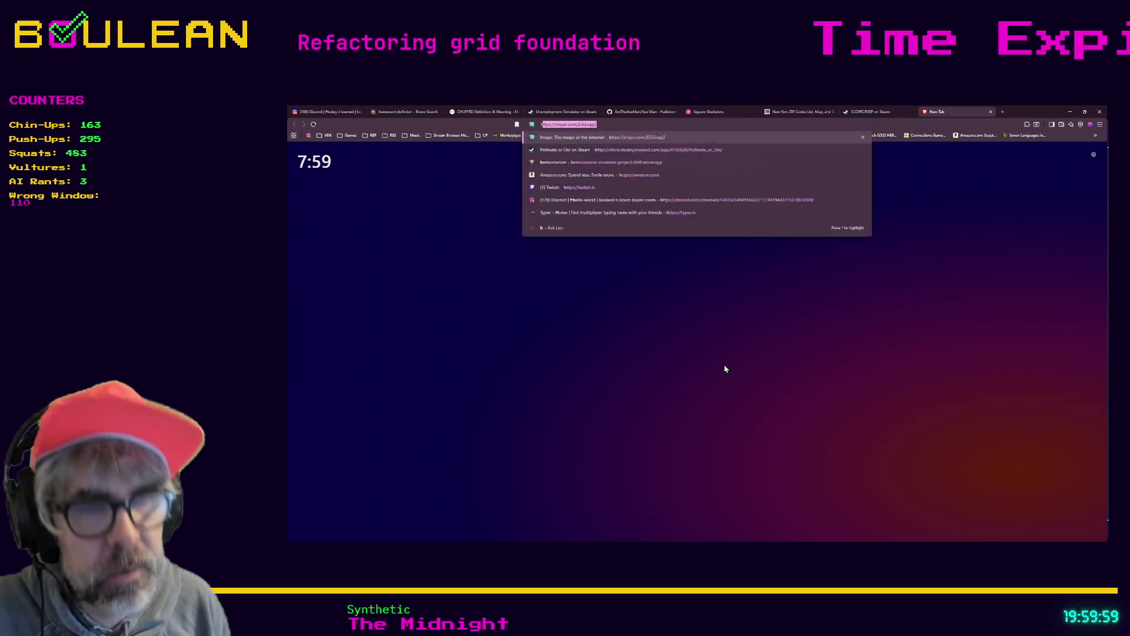
type("scale")
key("Return")
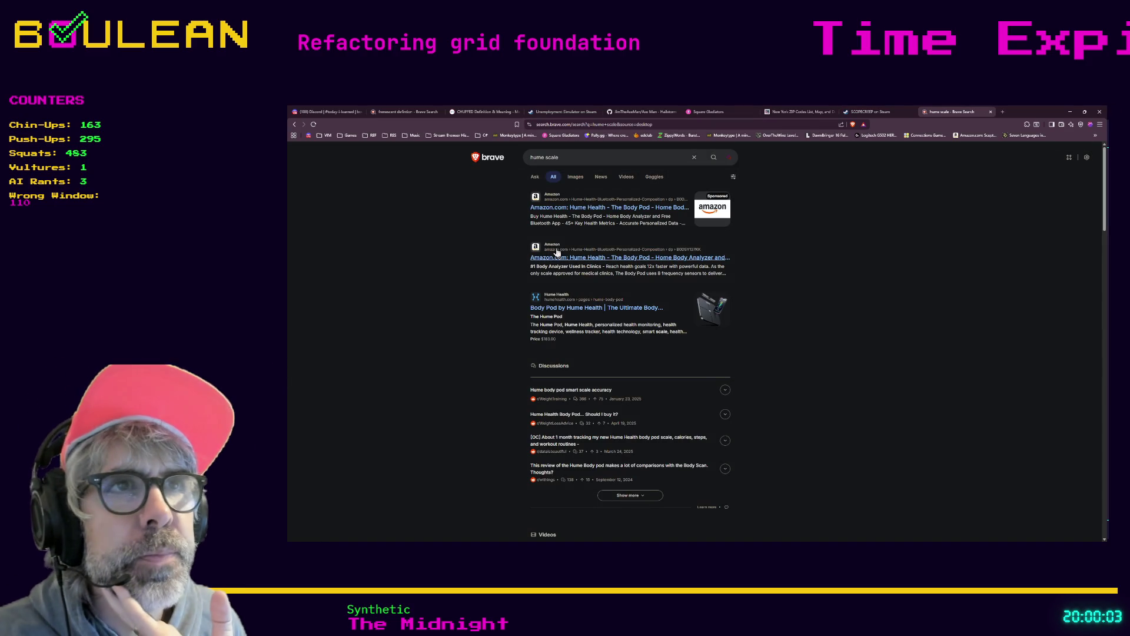
left_click(572, 182)
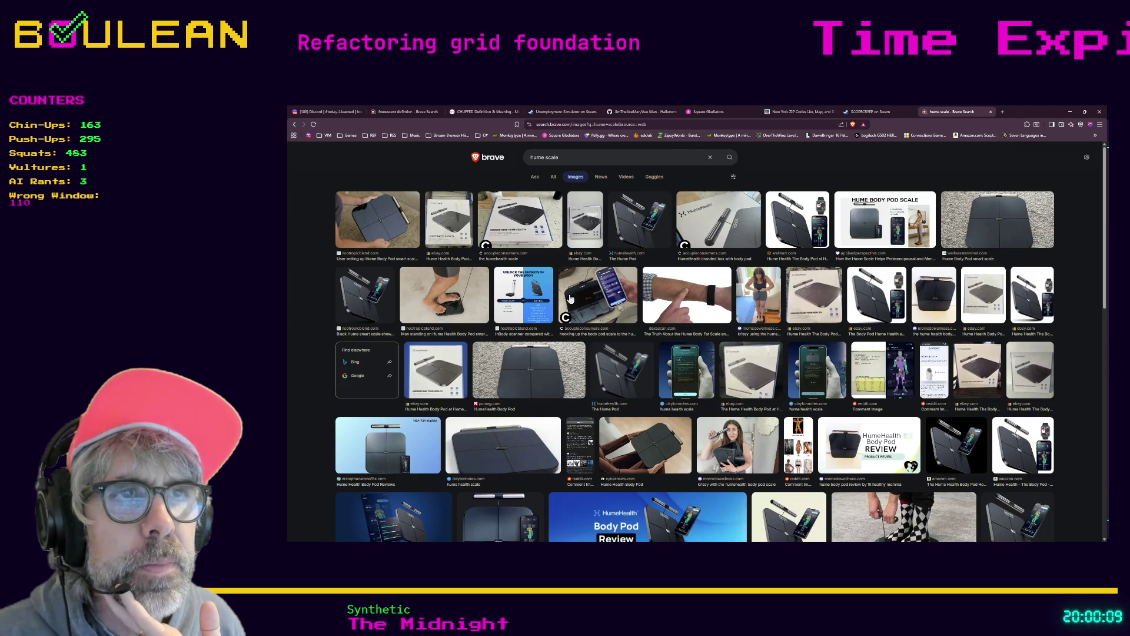
left_click(524, 300)
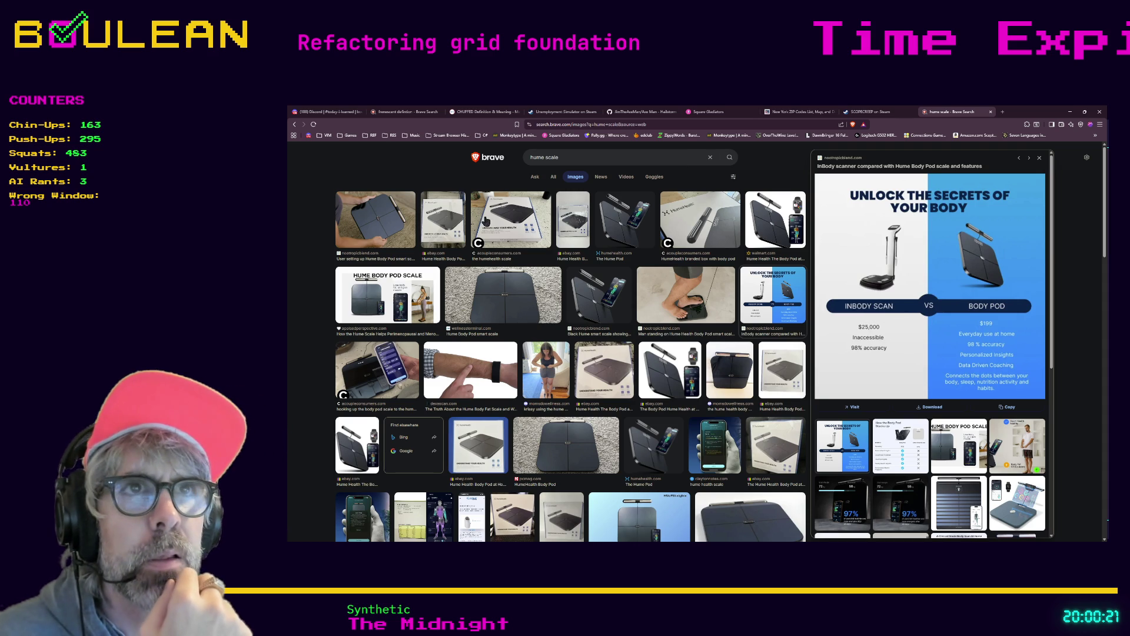
left_click(552, 179)
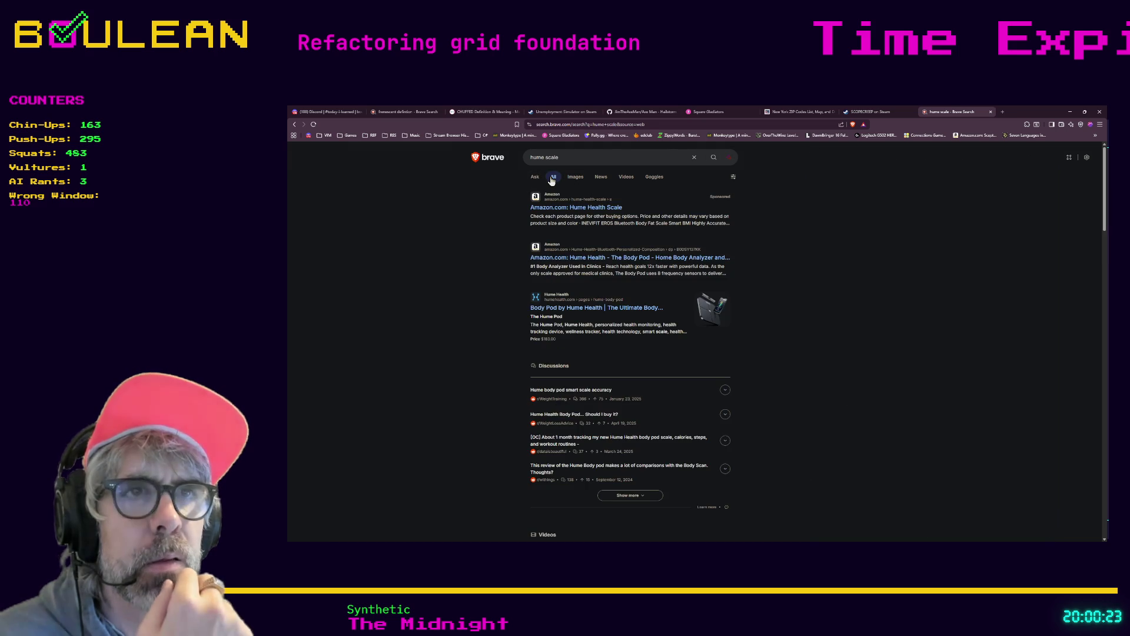
left_click(565, 311)
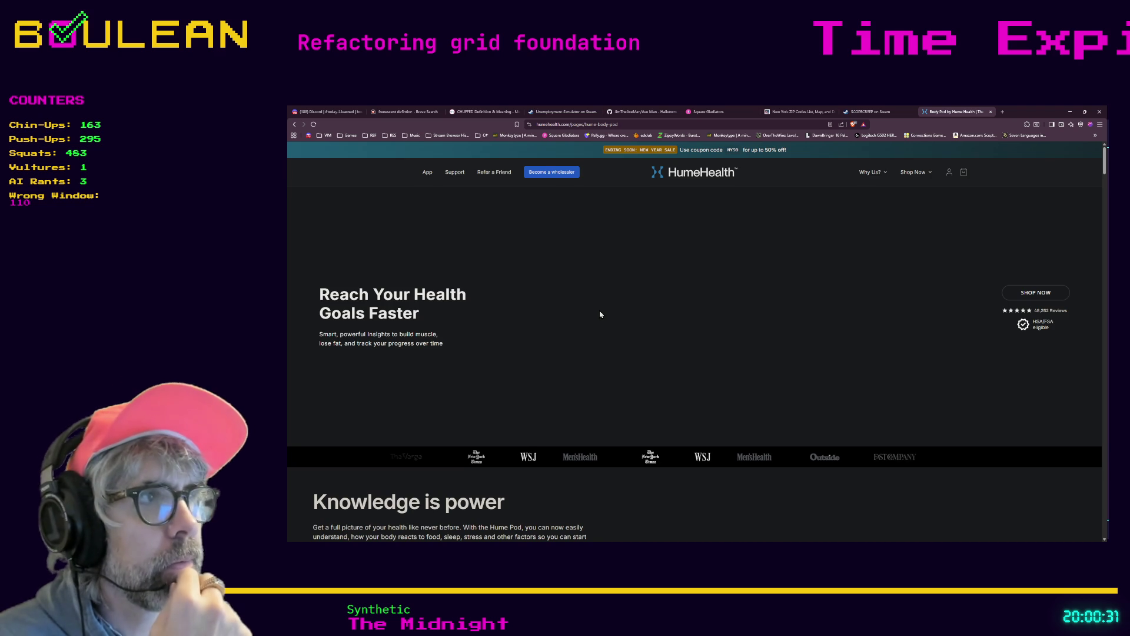
- Scroll down the Hume Pod page and dismiss the 40% OFF offer popup
scroll(601, 313, "down", 3)
scroll(602, 313, "down", 2)
scroll(601, 314, "down", 1)
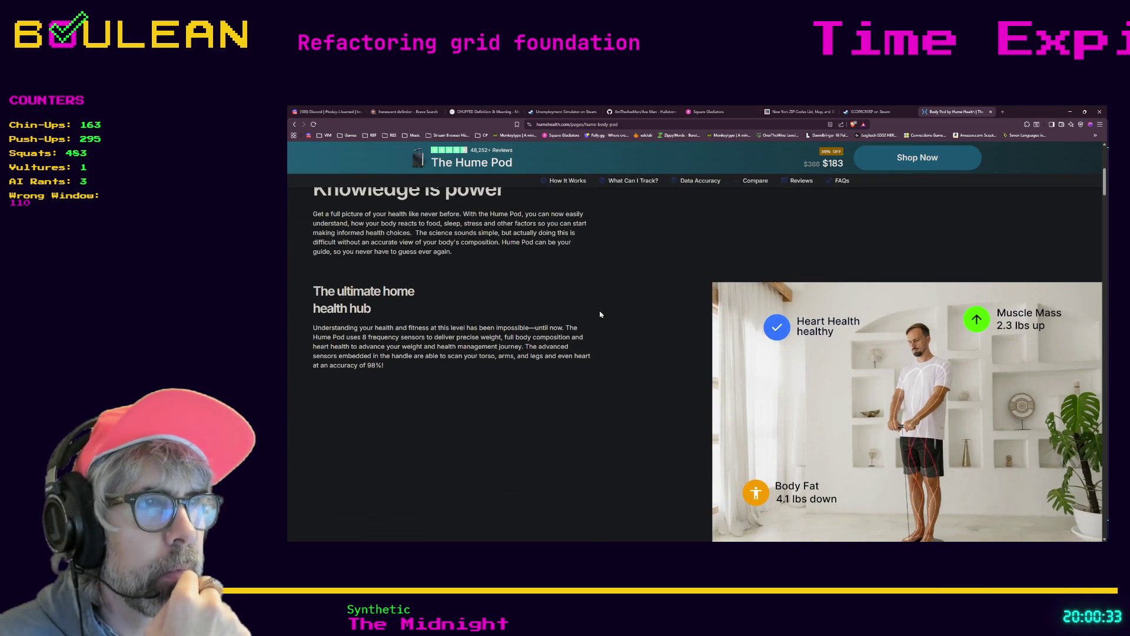
scroll(601, 314, "down", 1)
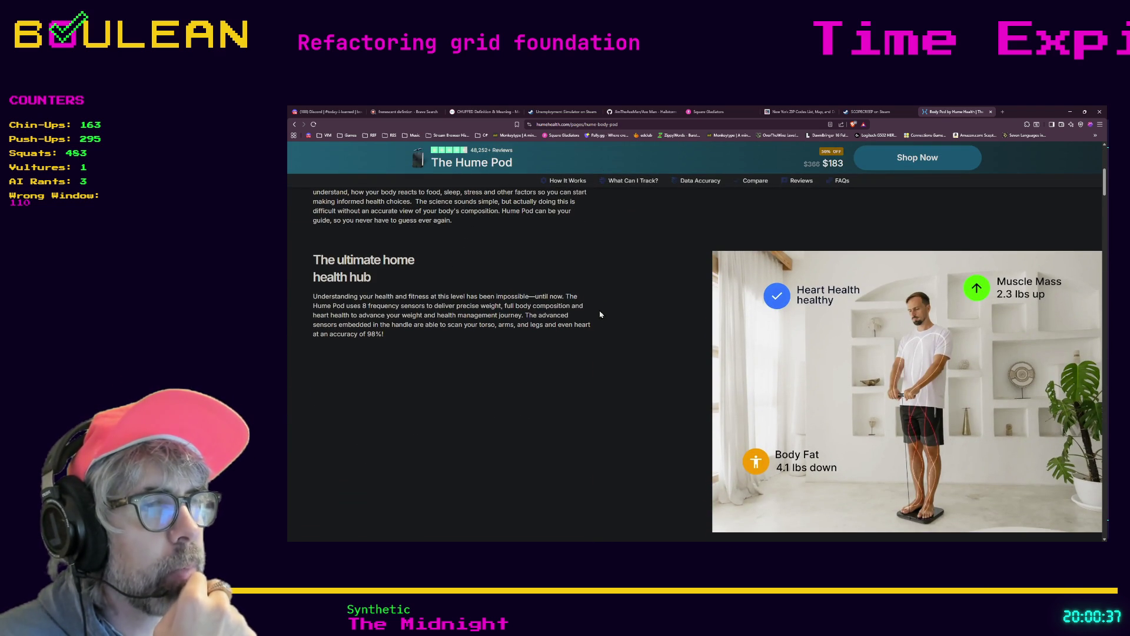
scroll(601, 314, "down", 6)
scroll(601, 314, "down", 5)
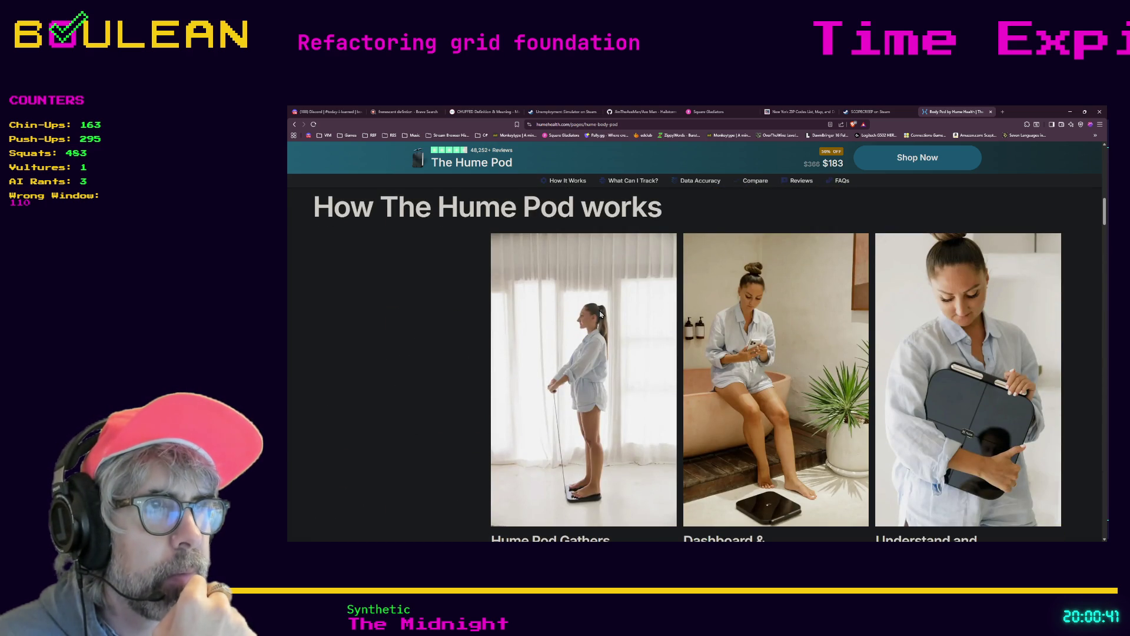
scroll(602, 314, "down", 1)
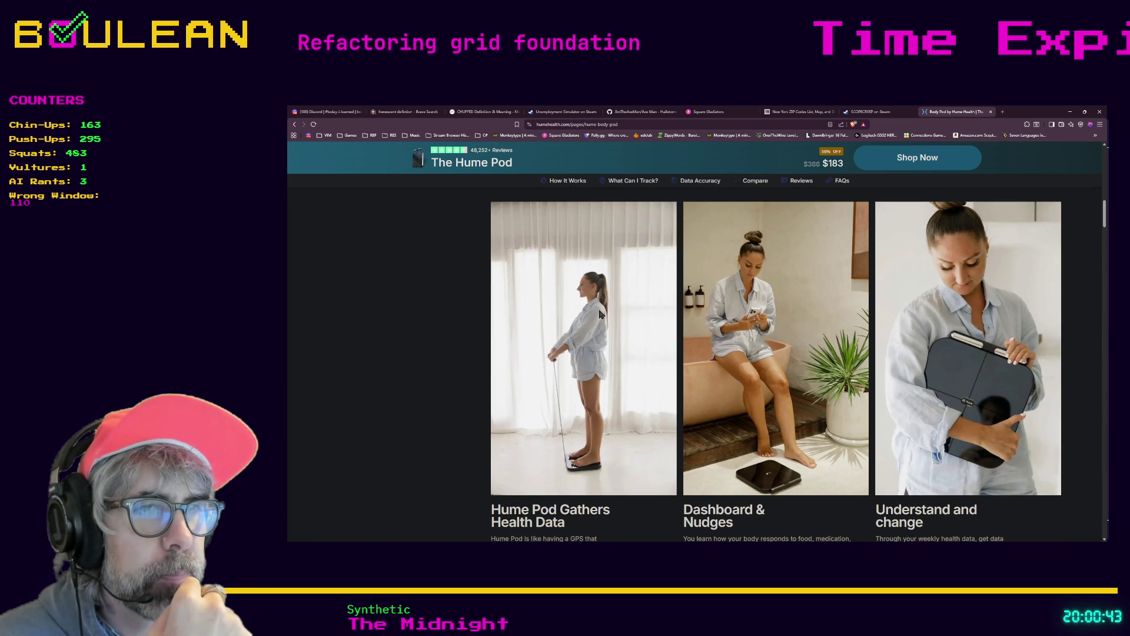
scroll(601, 314, "down", 1)
scroll(600, 314, "down", 3)
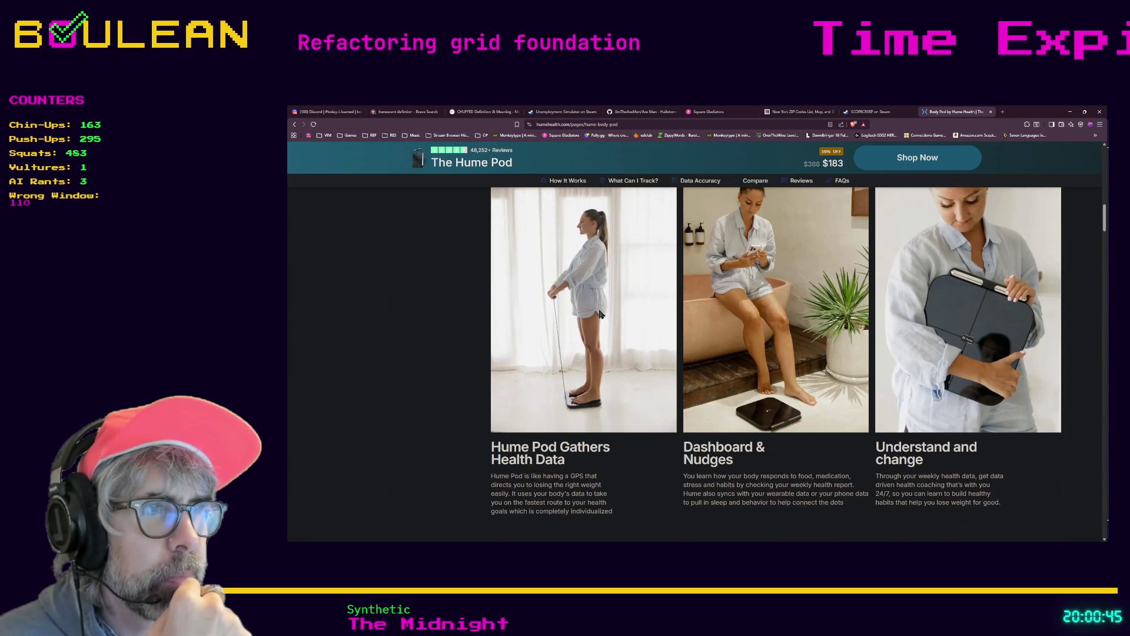
scroll(600, 313, "down", 3)
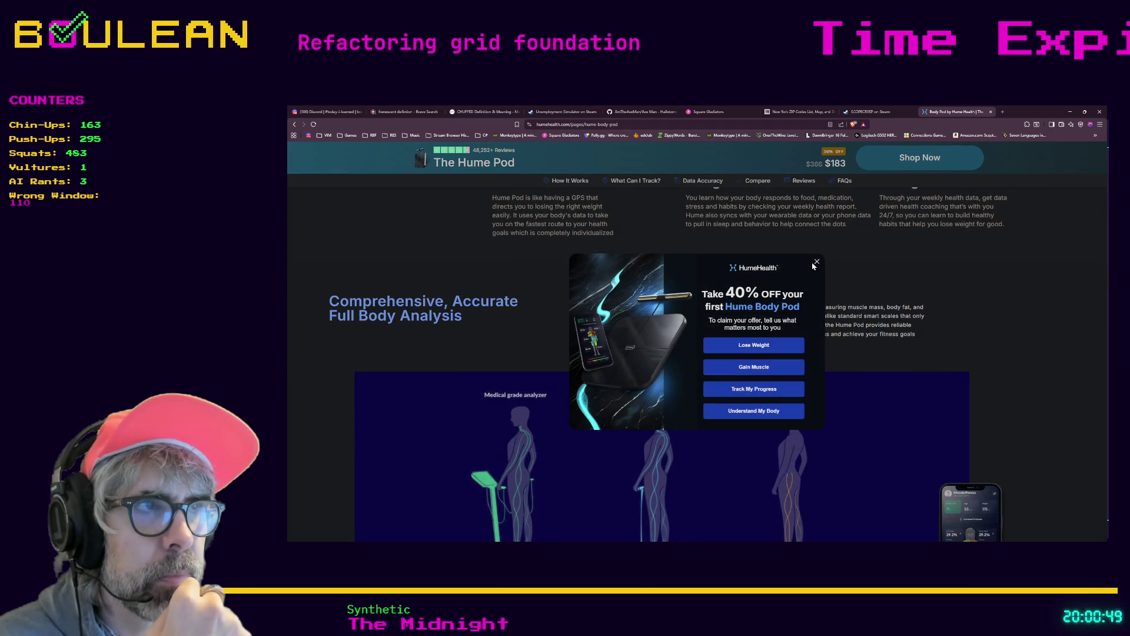
left_click(816, 262)
- Scroll further down to the Body Pod's full-body analysis comparison chart
scroll(613, 338, "down", 1)
scroll(613, 341, "down", 2)
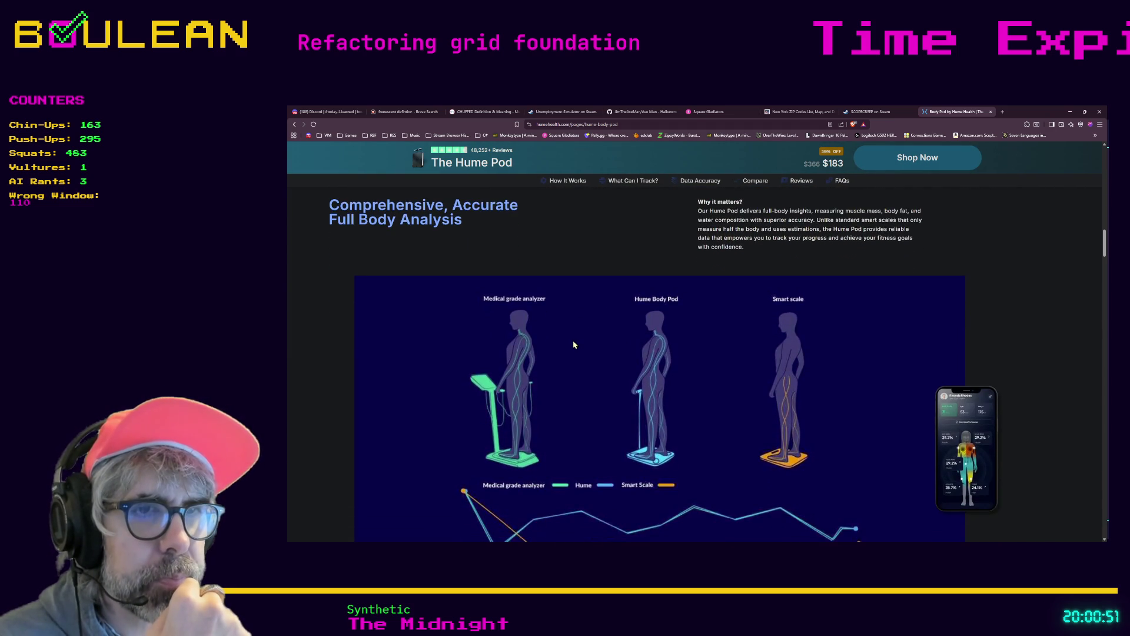
scroll(574, 344, "down", 1)
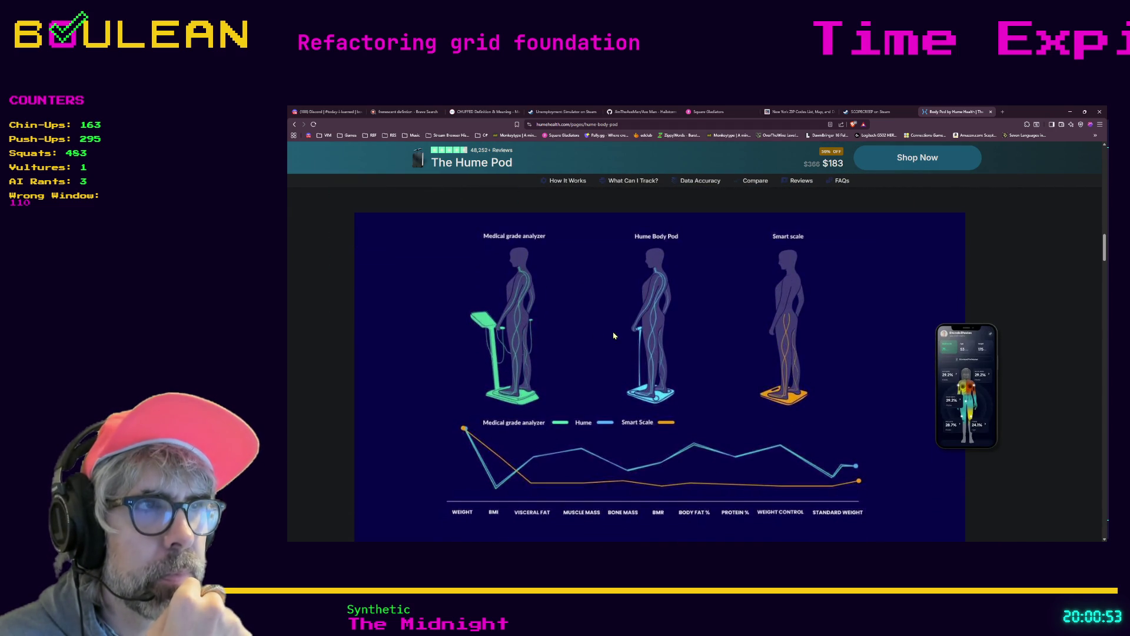
scroll(600, 330, "down", 2)
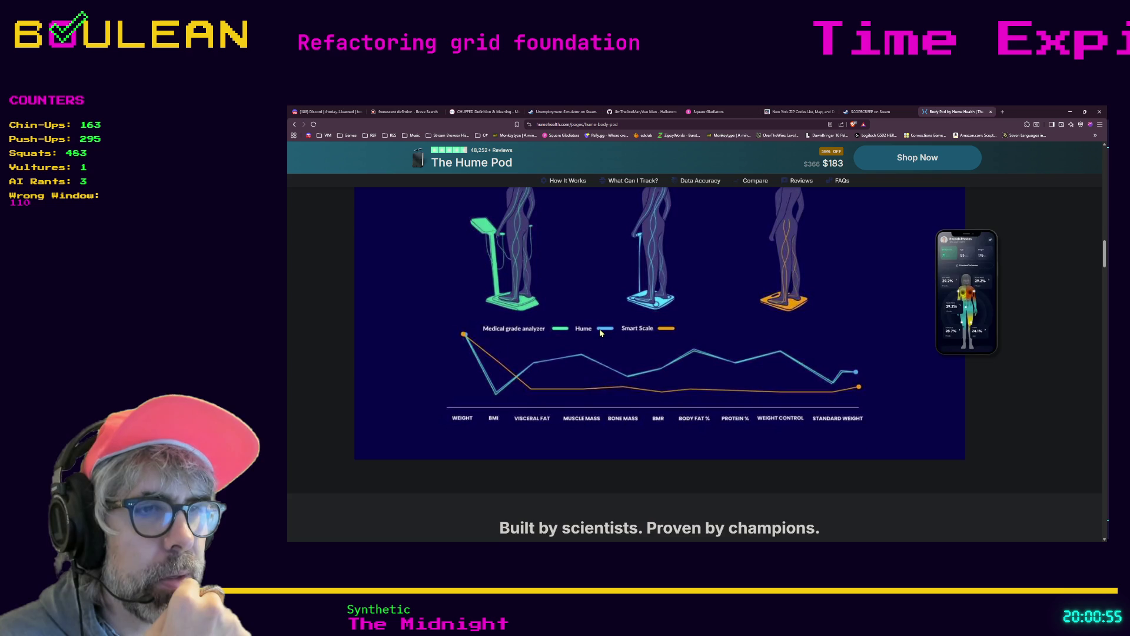
scroll(600, 333, "down", 3)
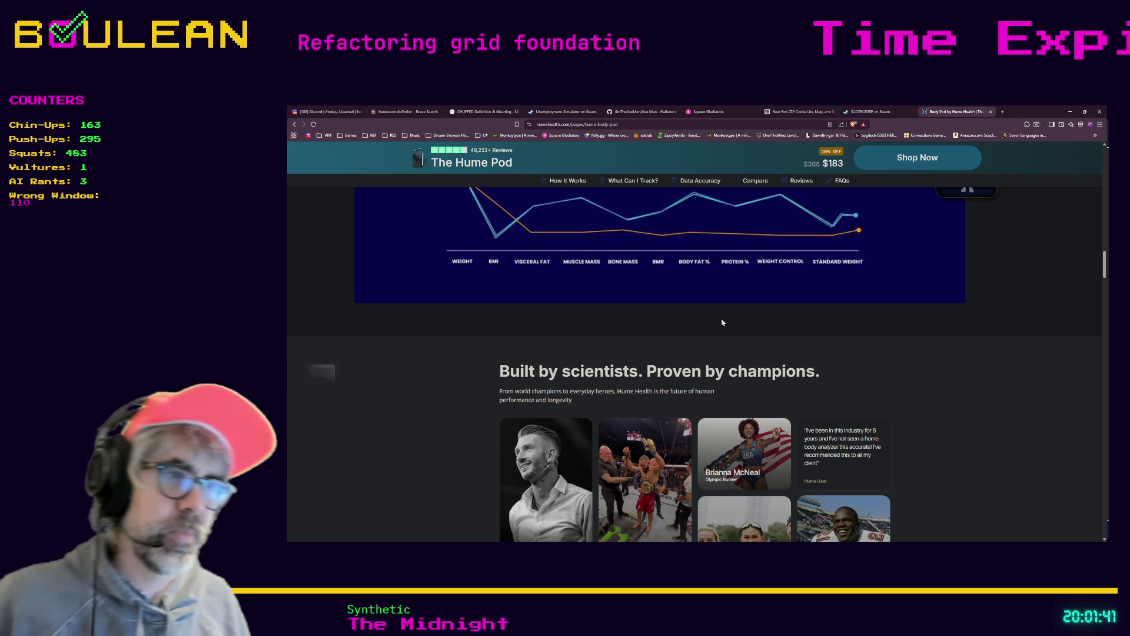
- Scroll to the athlete endorsements and the $183 Hume Pod price, then minimize the browser
scroll(848, 389, "down", 2)
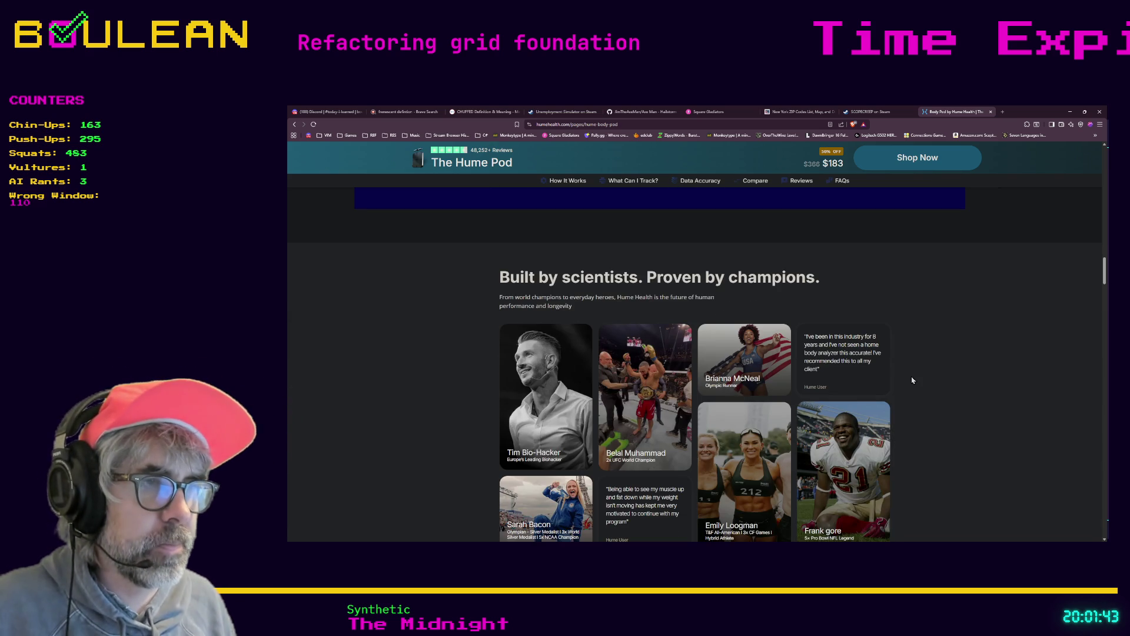
scroll(912, 380, "down", 1)
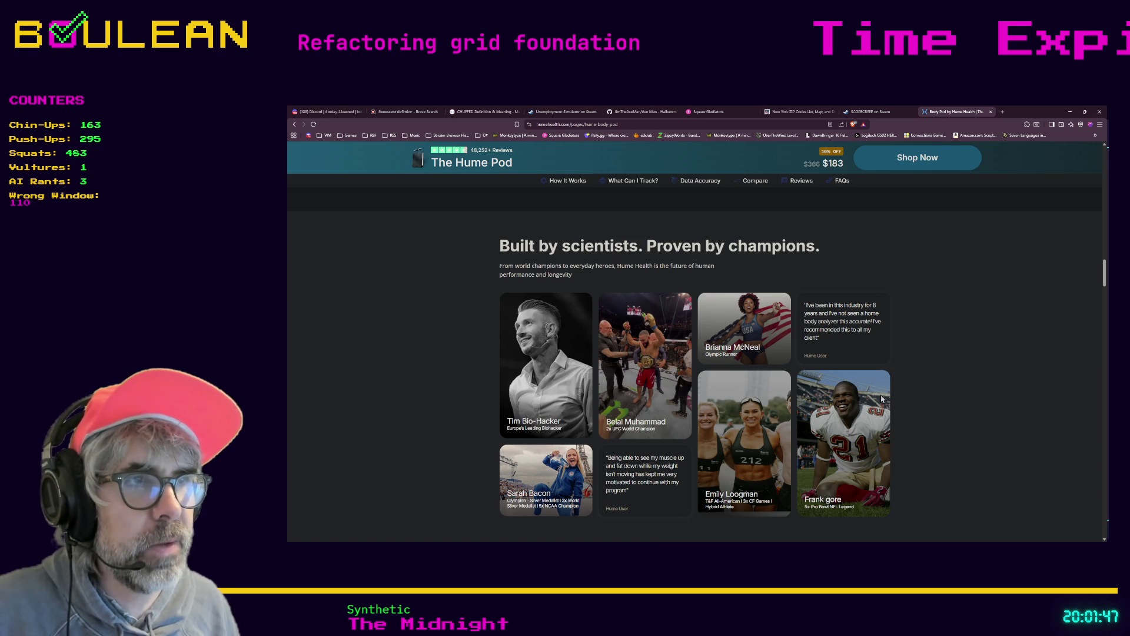
scroll(927, 370, "down", 1)
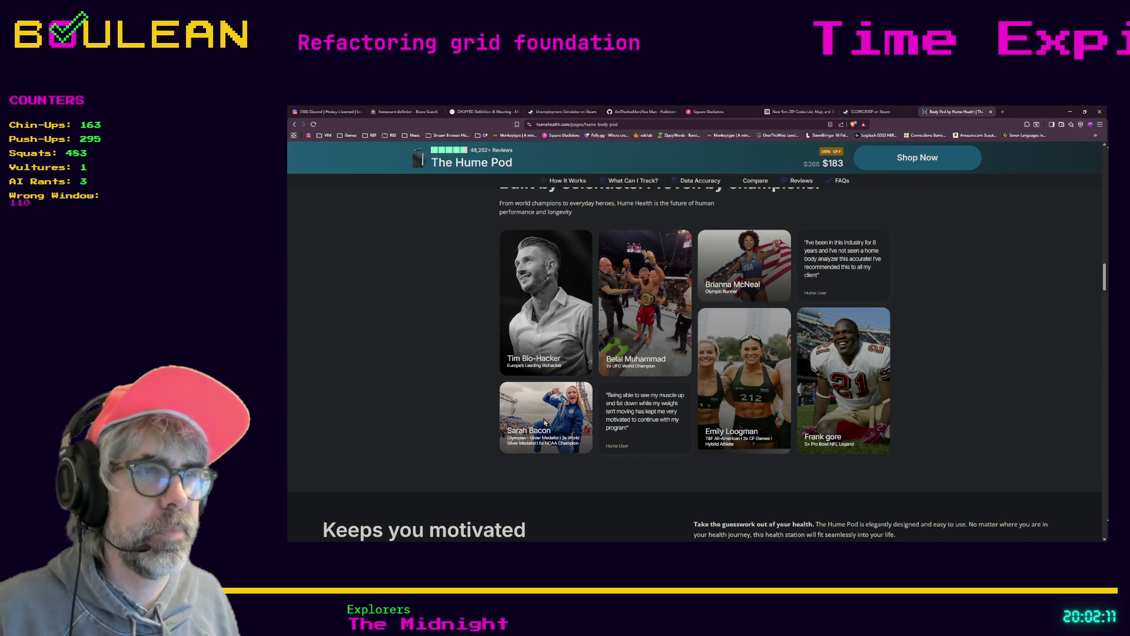
left_click(1074, 112)
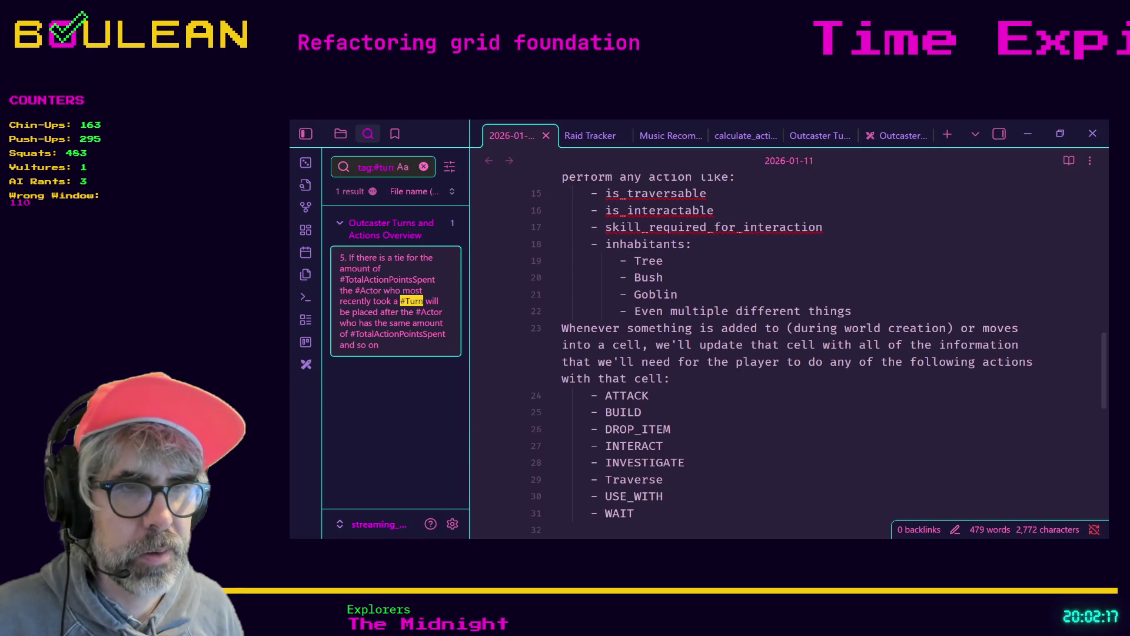
- Switch back to Godot and put the caret on empty line 114 of grid_manager.gd
key("alt+Tab")
left_click(713, 338)
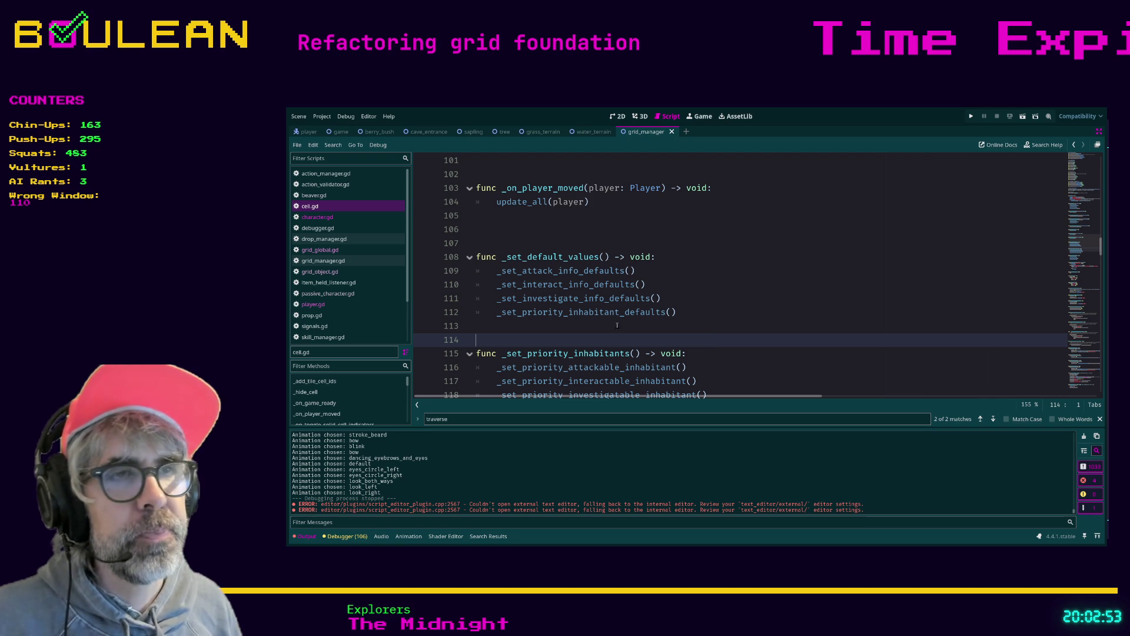
- Review grid_manager.gd's _update_action_info around lines 106–113, then save to launch the test run
left_click(595, 327)
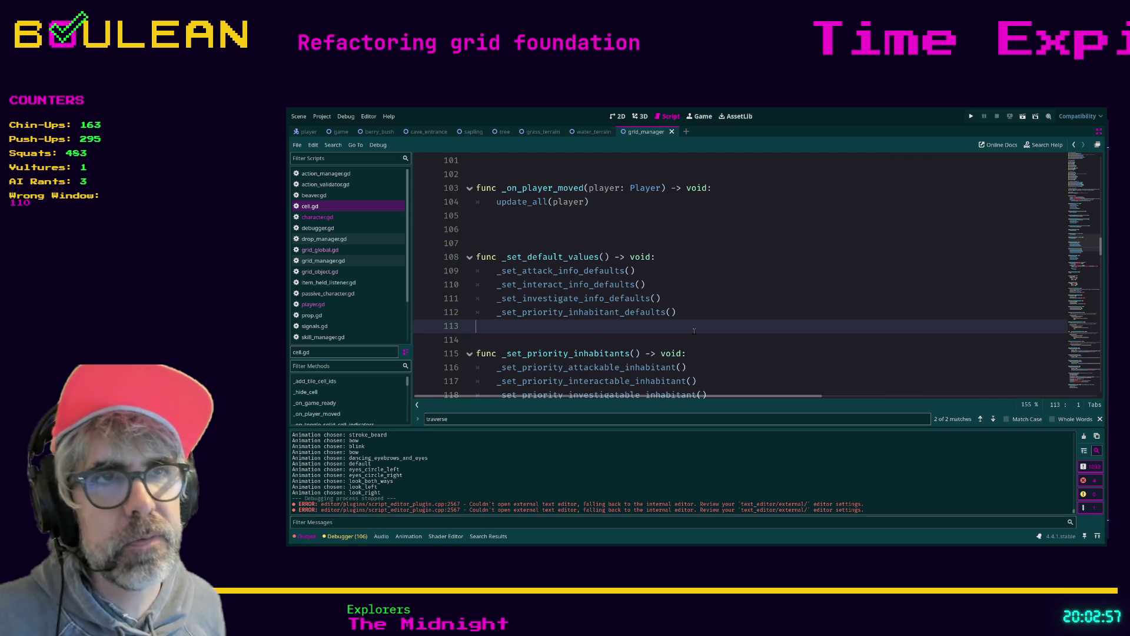
left_click(617, 228)
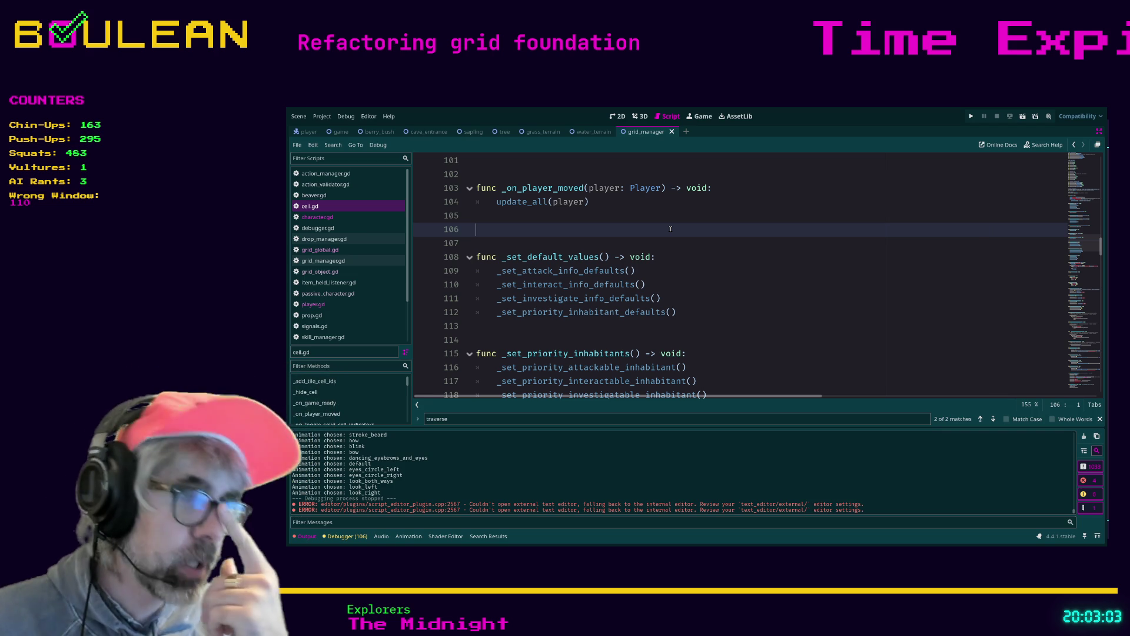
scroll(671, 229, "up", 2)
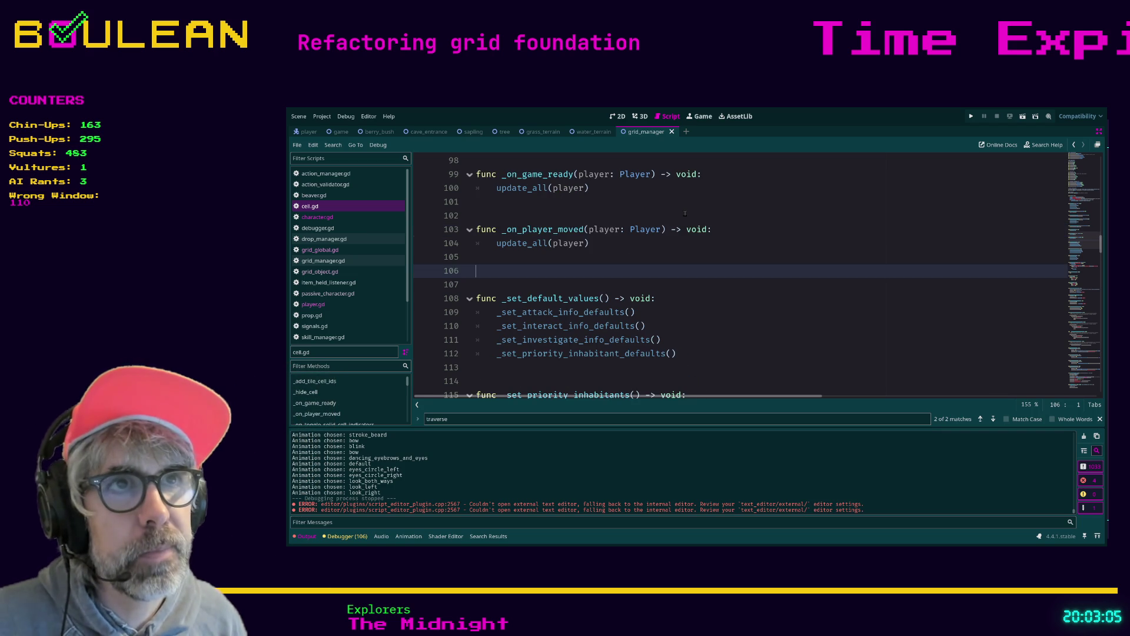
scroll(644, 221, "up", 3)
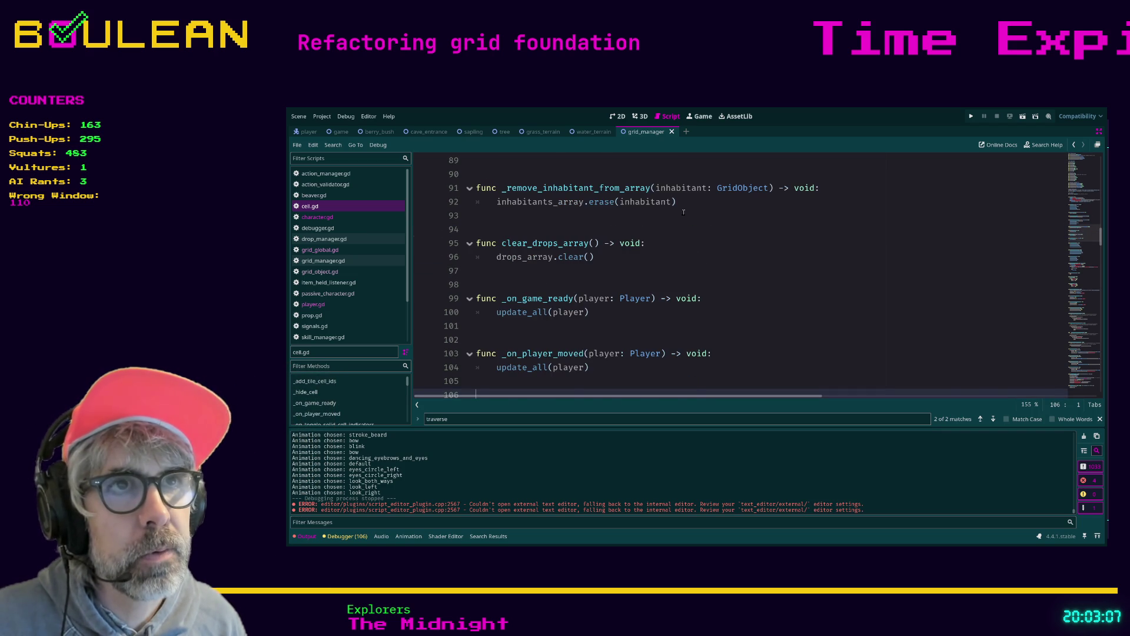
scroll(694, 229, "down", 3)
scroll(705, 238, "down", 5)
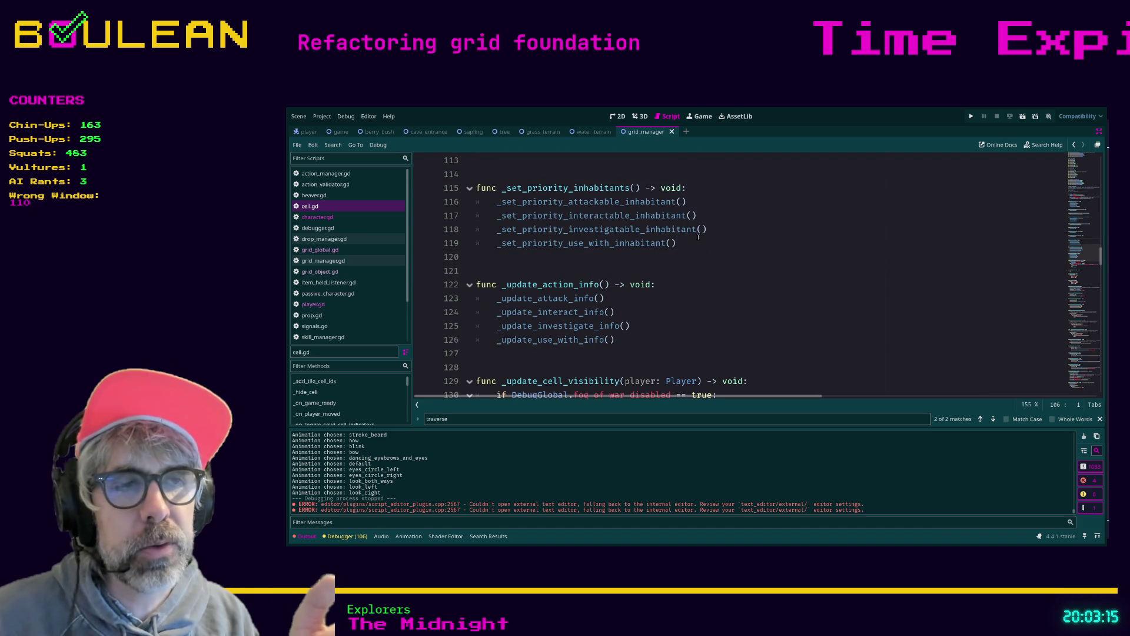
key("ctrl+s")
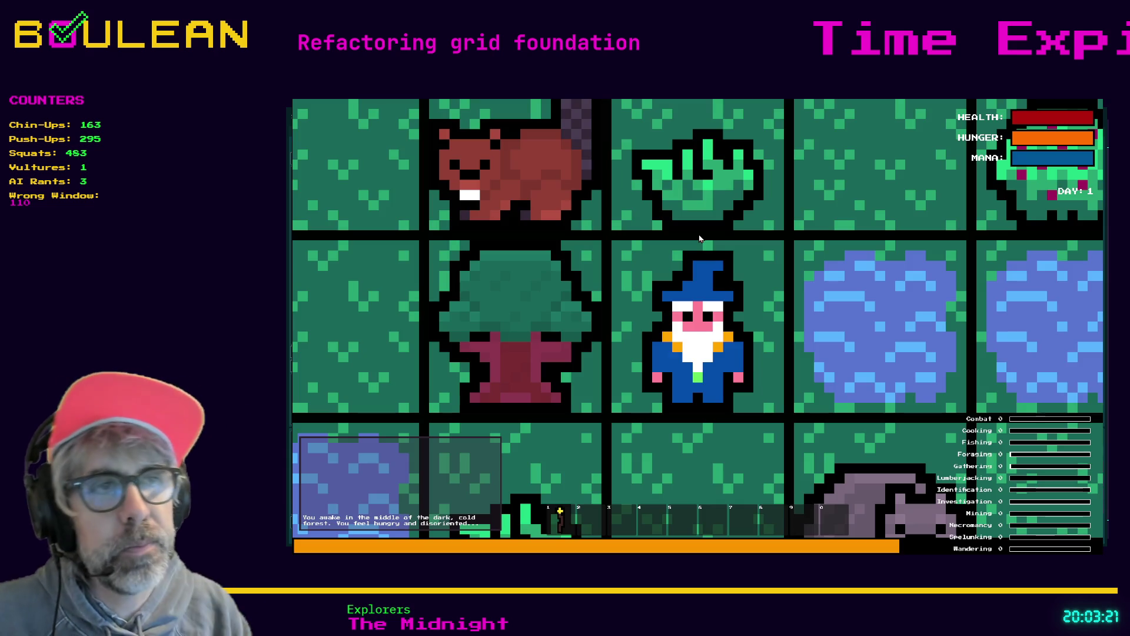
- Zoom the game camera out and back in over the forest grid
scroll(700, 238, "down", 3)
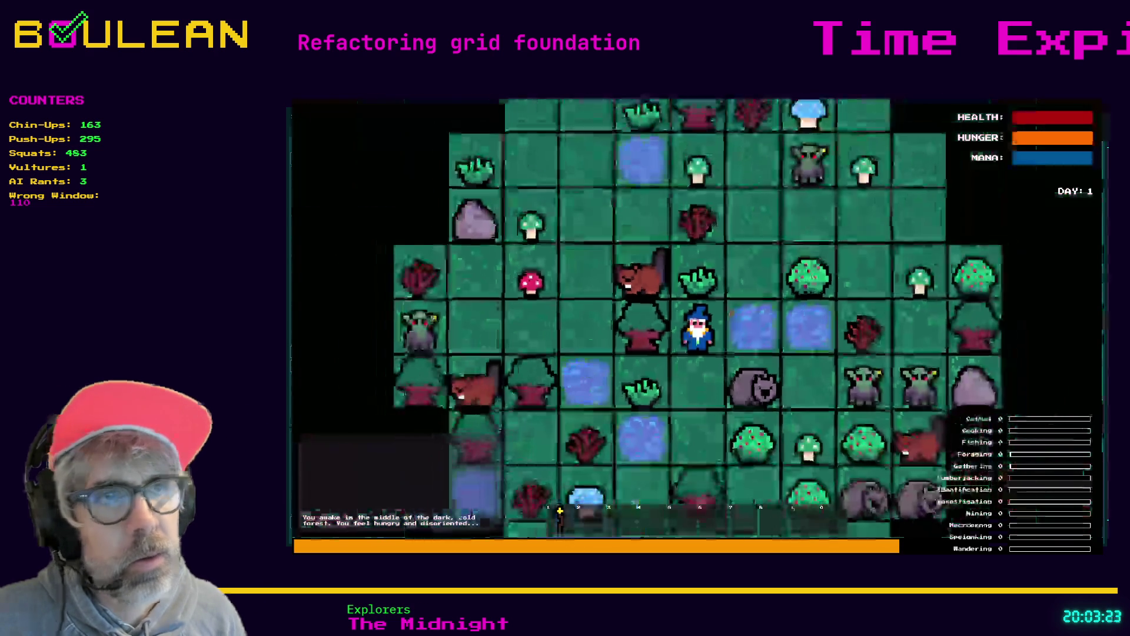
scroll(650, 399, "up", 3)
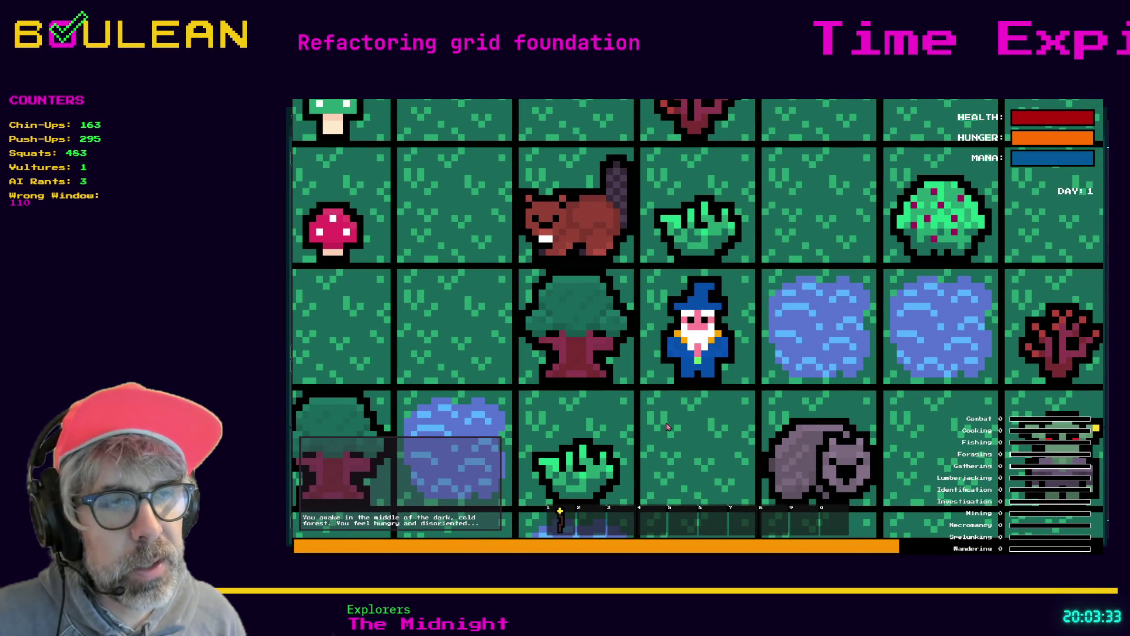
- Craft a Cauldron from the crafting panel, close the panel, and stop the game with F8
key("c")
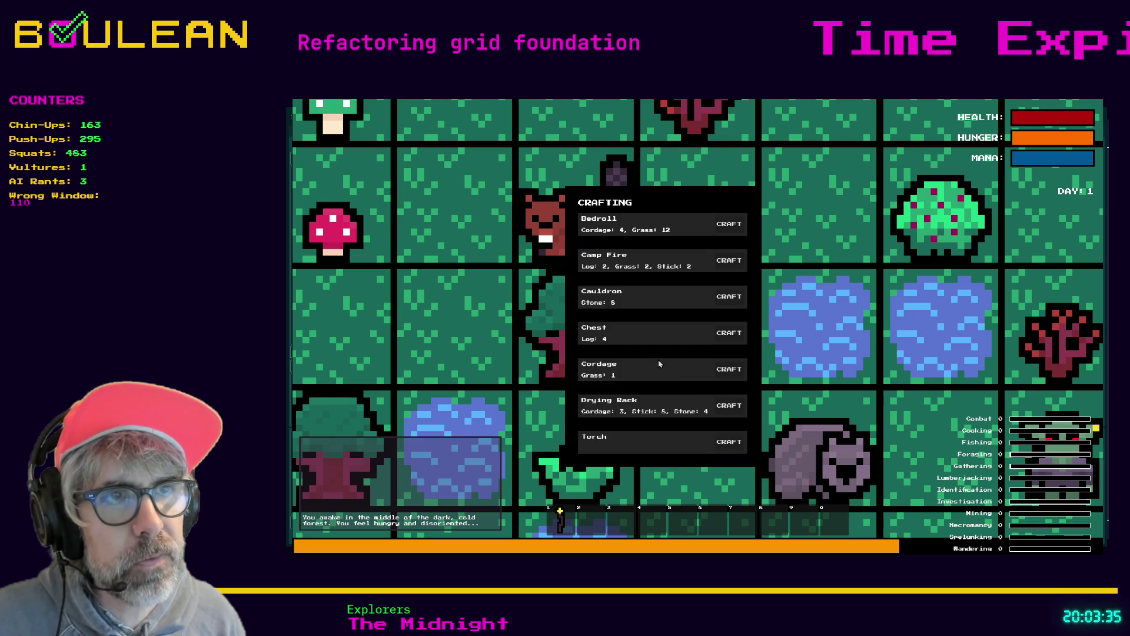
left_click(729, 296)
key("c")
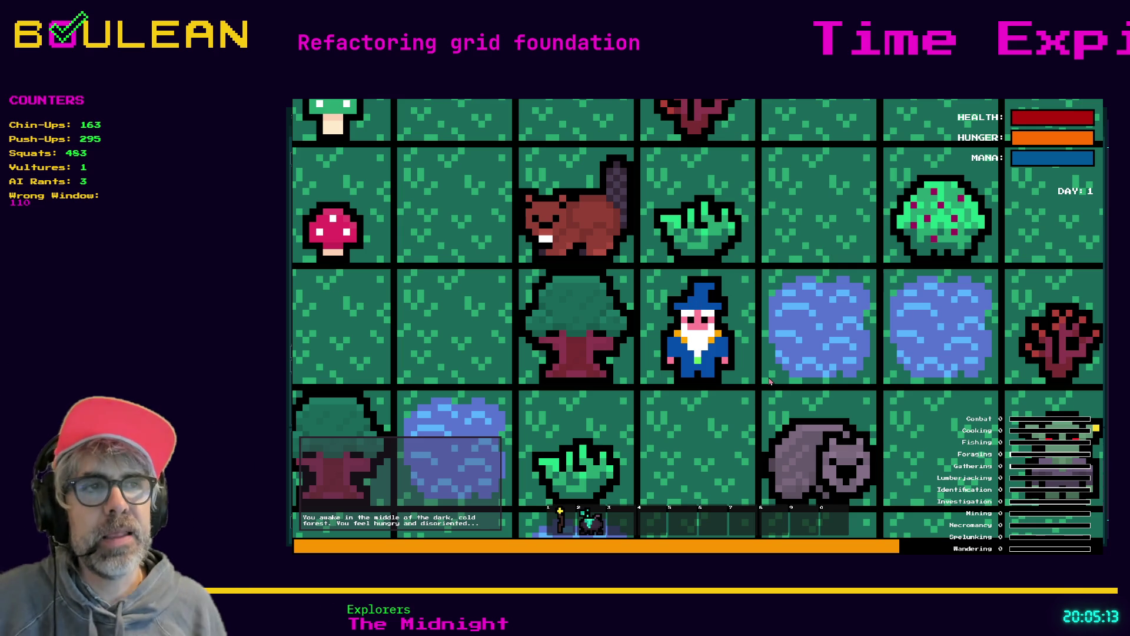
key("F8")
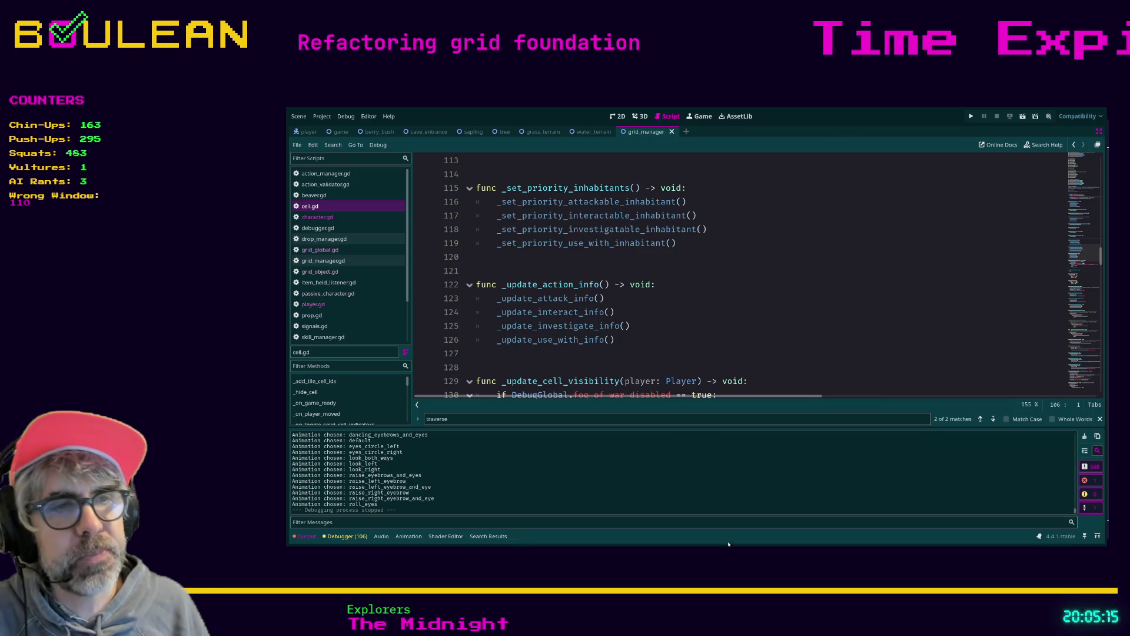
- In Brave, search an author's name in a new tab, view image results, then return to the Body Pod tab
key("alt+Tab")
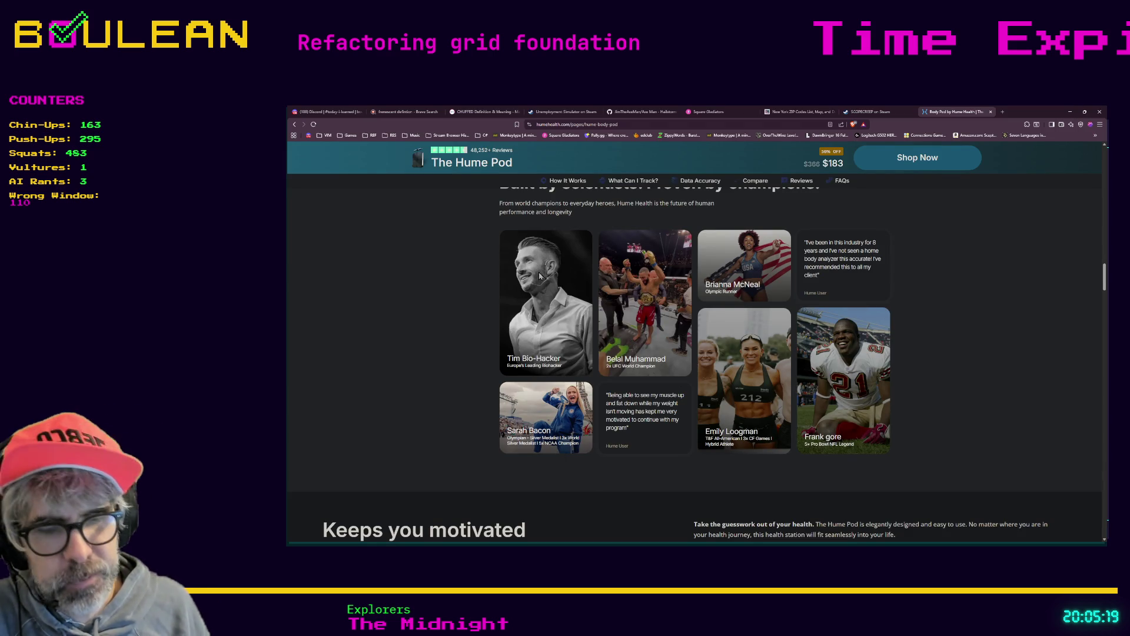
key("ctrl+t")
type("tim")
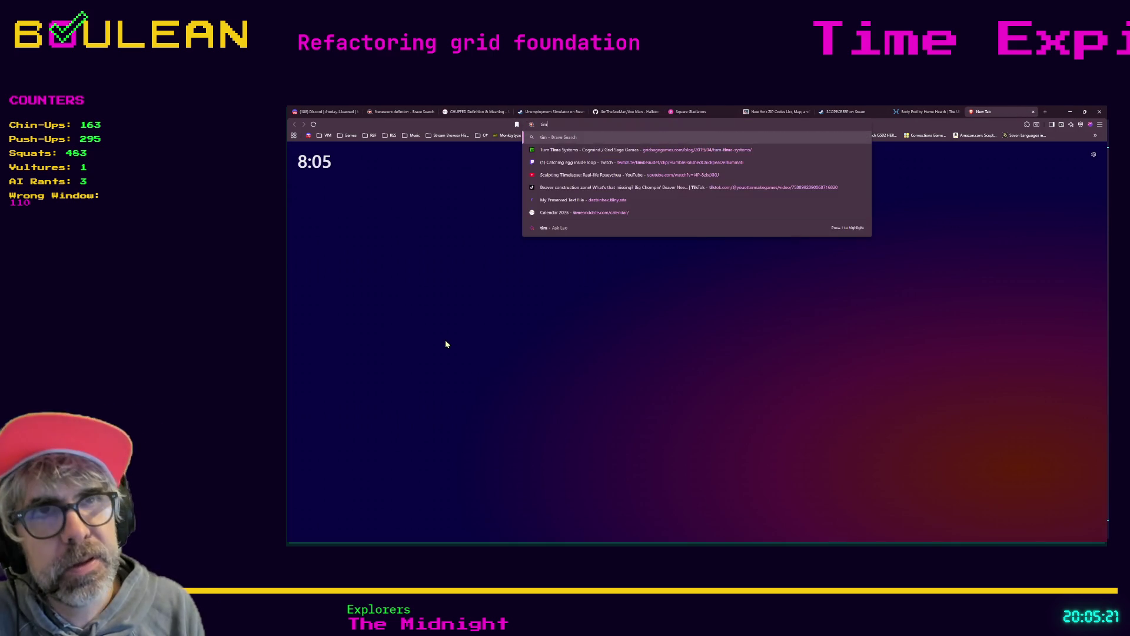
type(" frrris")
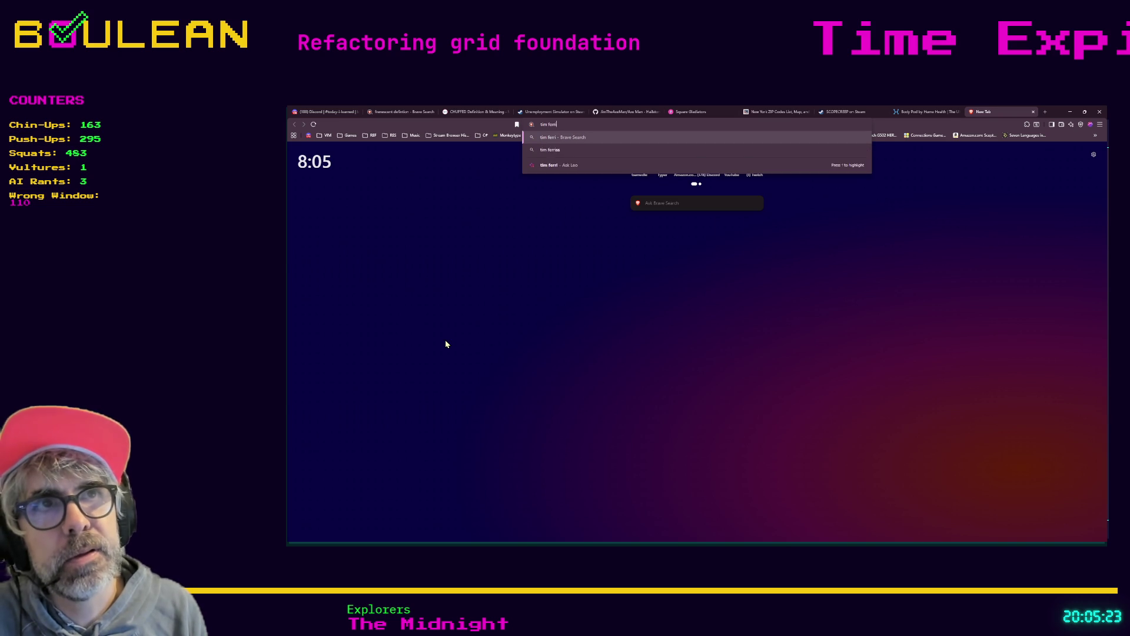
key("Return")
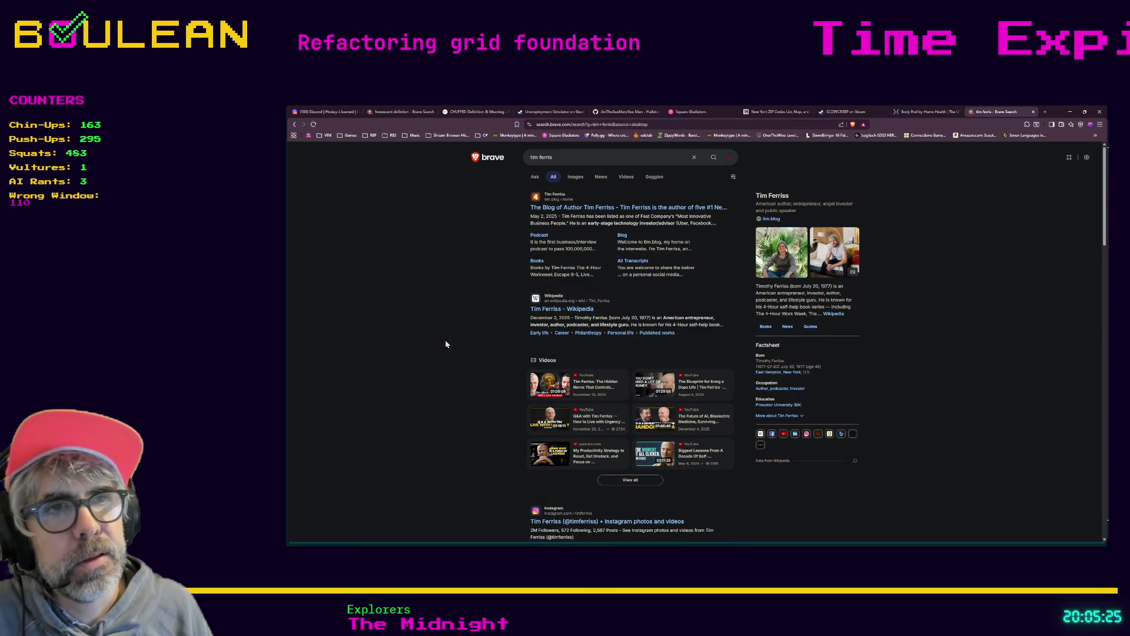
left_click(573, 178)
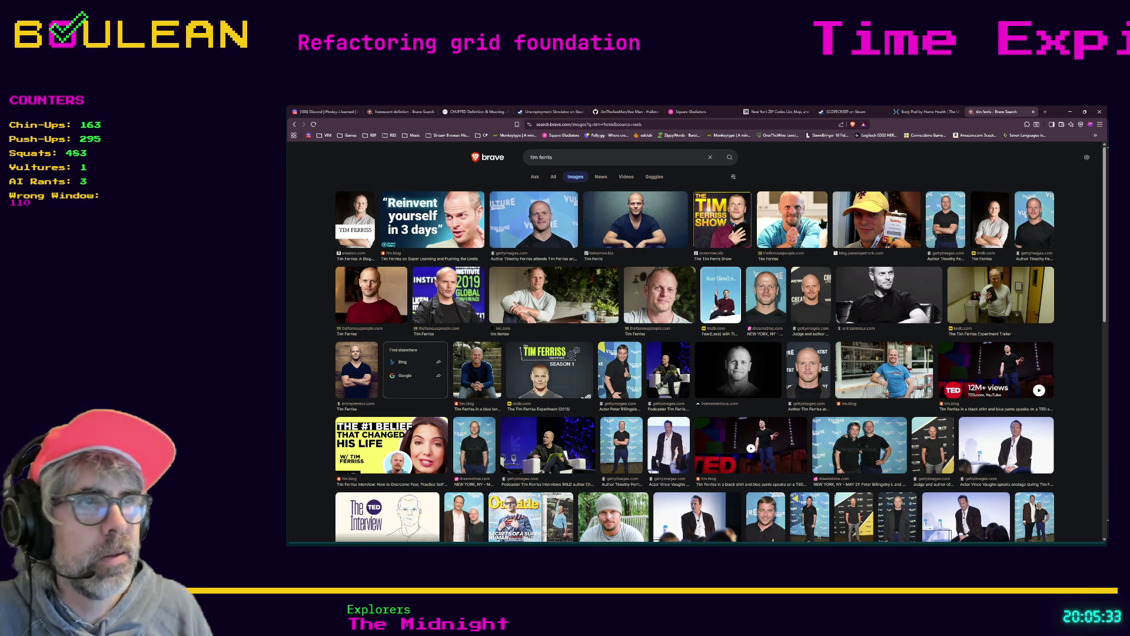
left_click(923, 112)
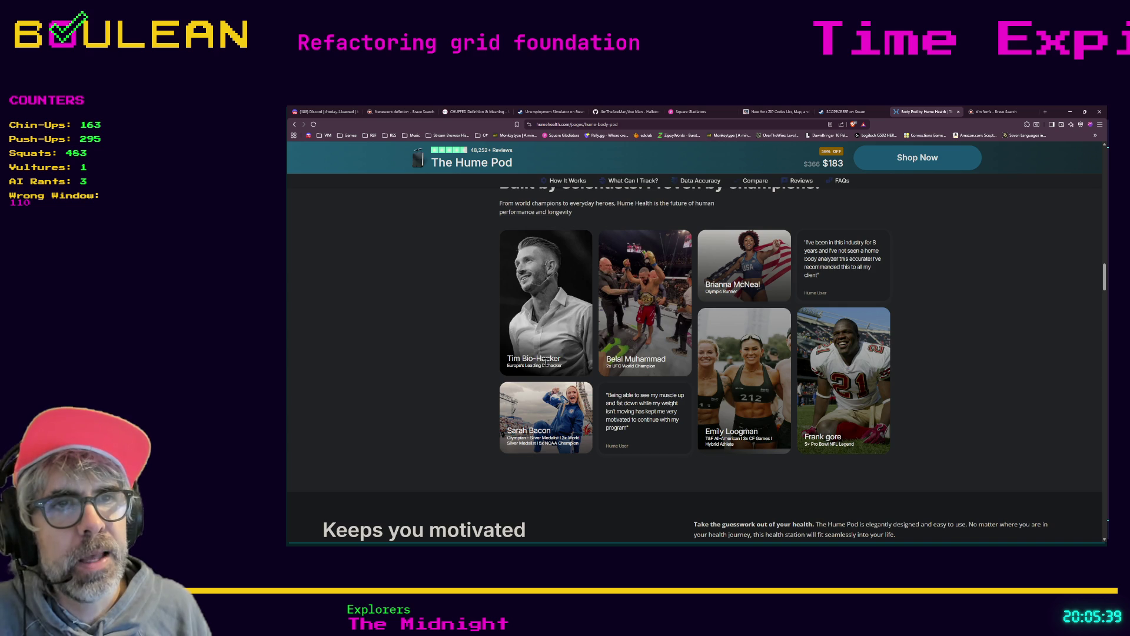
left_click_drag(569, 370, 504, 360)
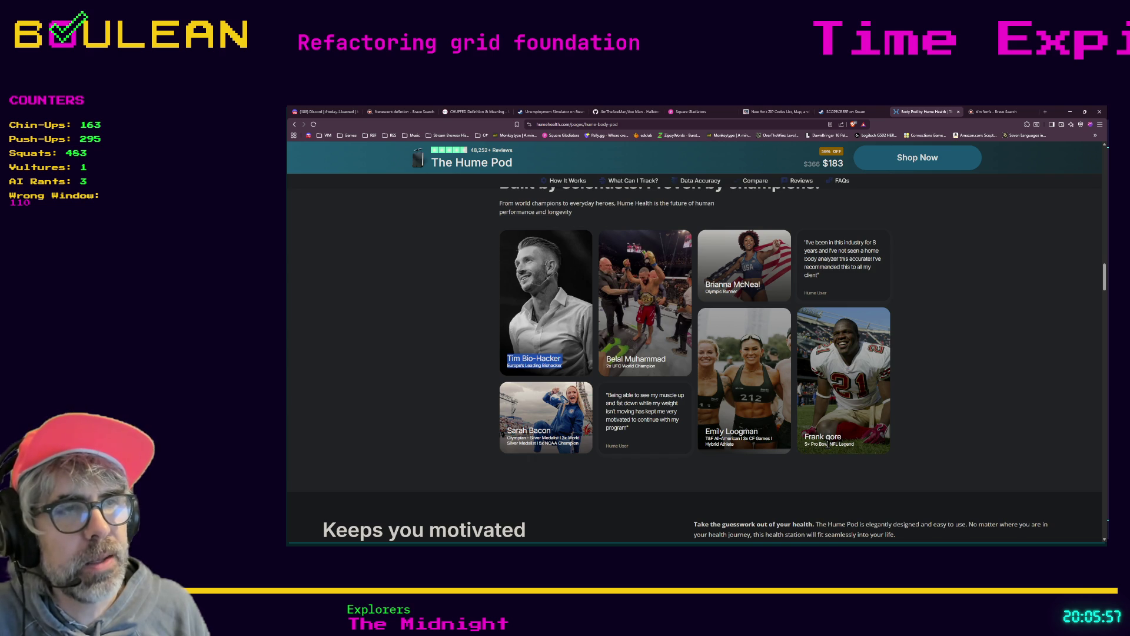
left_click_drag(831, 445, 806, 447)
left_click(816, 445)
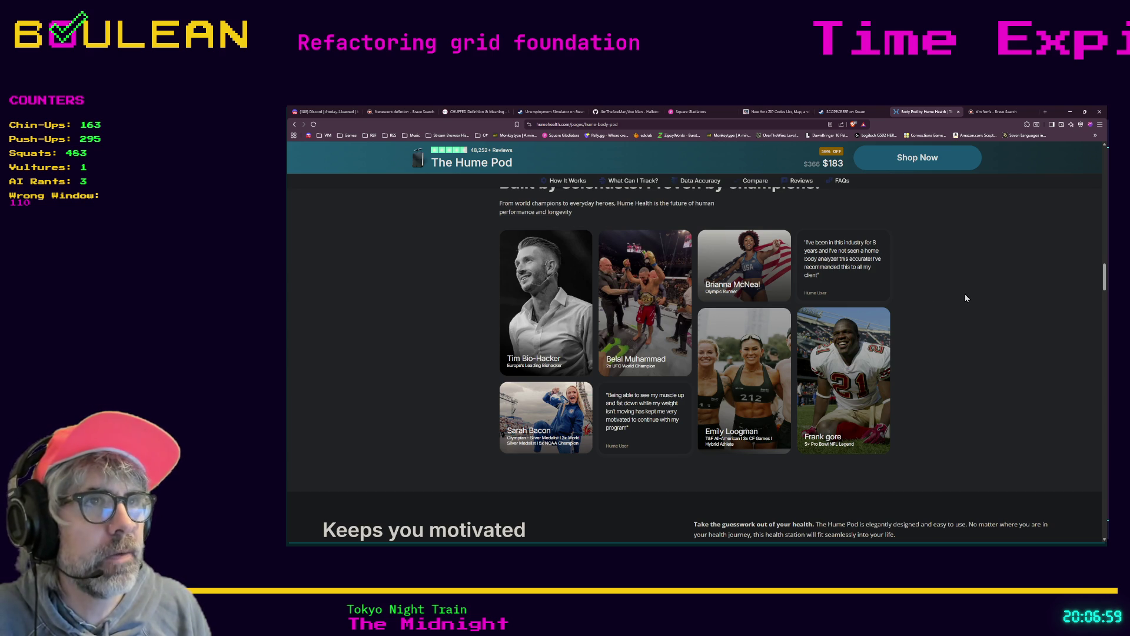
left_click(1071, 112)
- Return to the cell.gd script and place the cursor on empty line 127, below _update_interact_info()
left_click(783, 318)
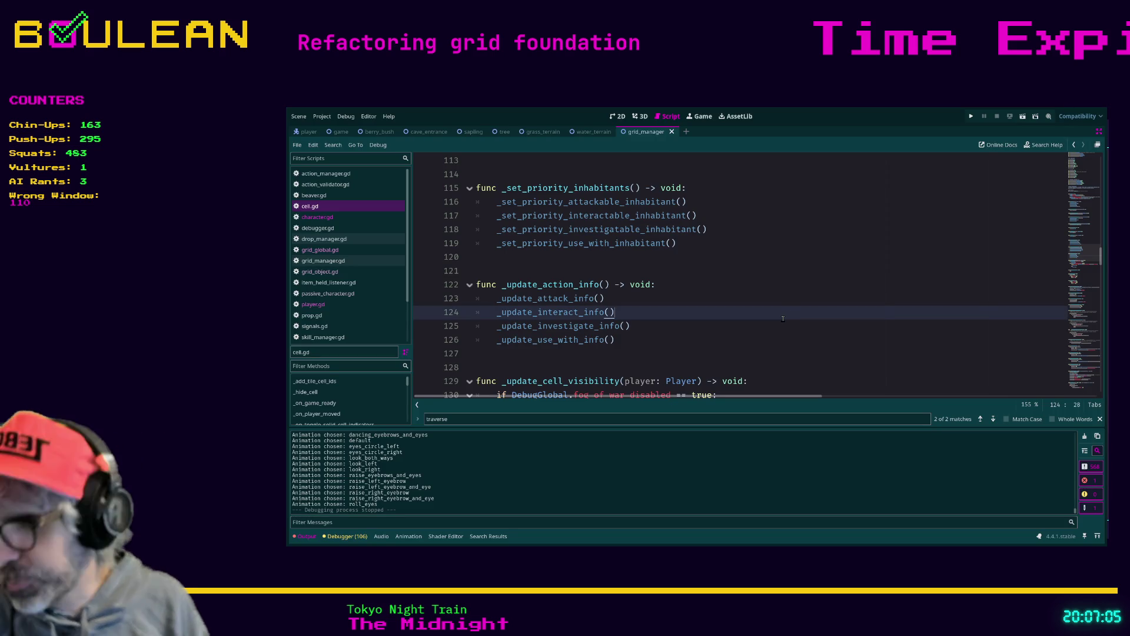
left_click(680, 351)
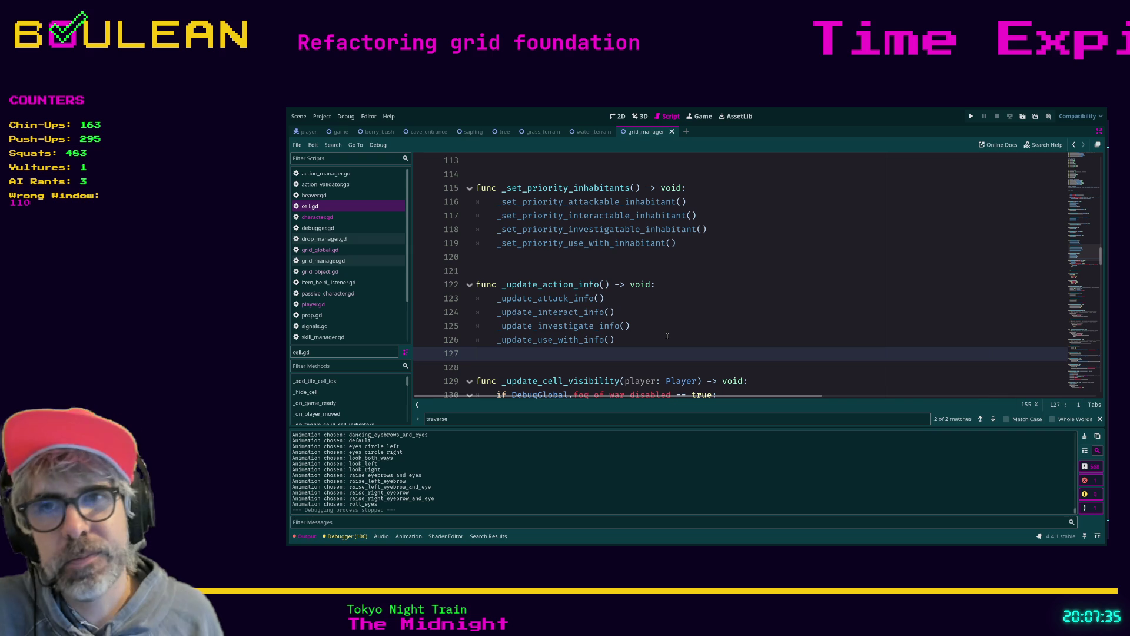
- Locate the pass in _update_action_flags and erase that placeholder line
key("Down")
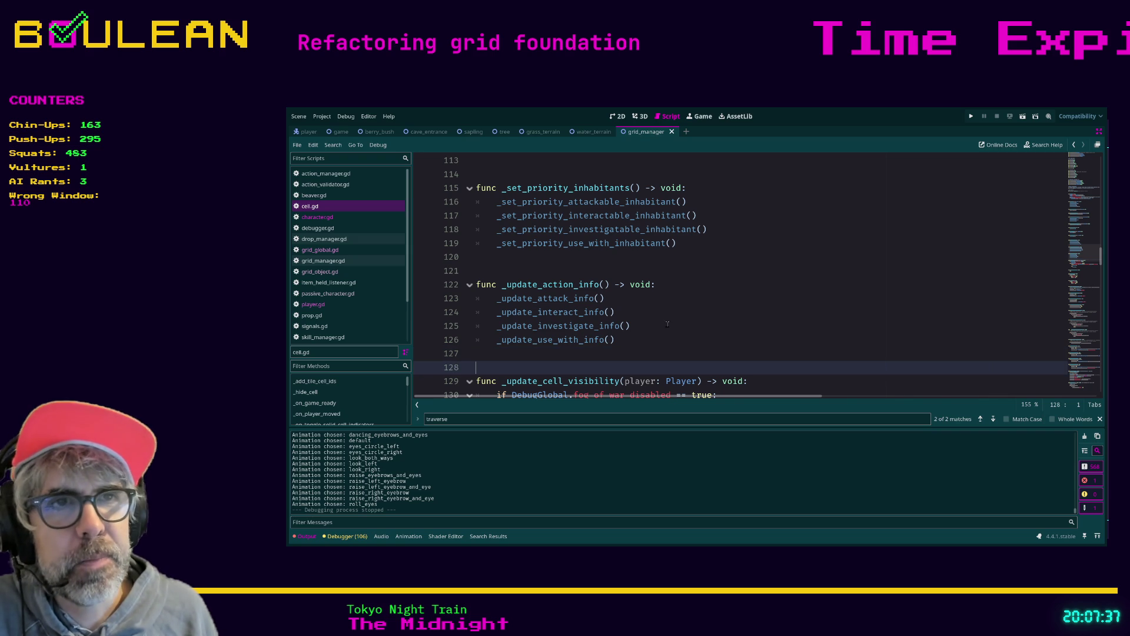
scroll(636, 330, "down", 6)
scroll(615, 324, "down", 2)
scroll(650, 334, "up", 4)
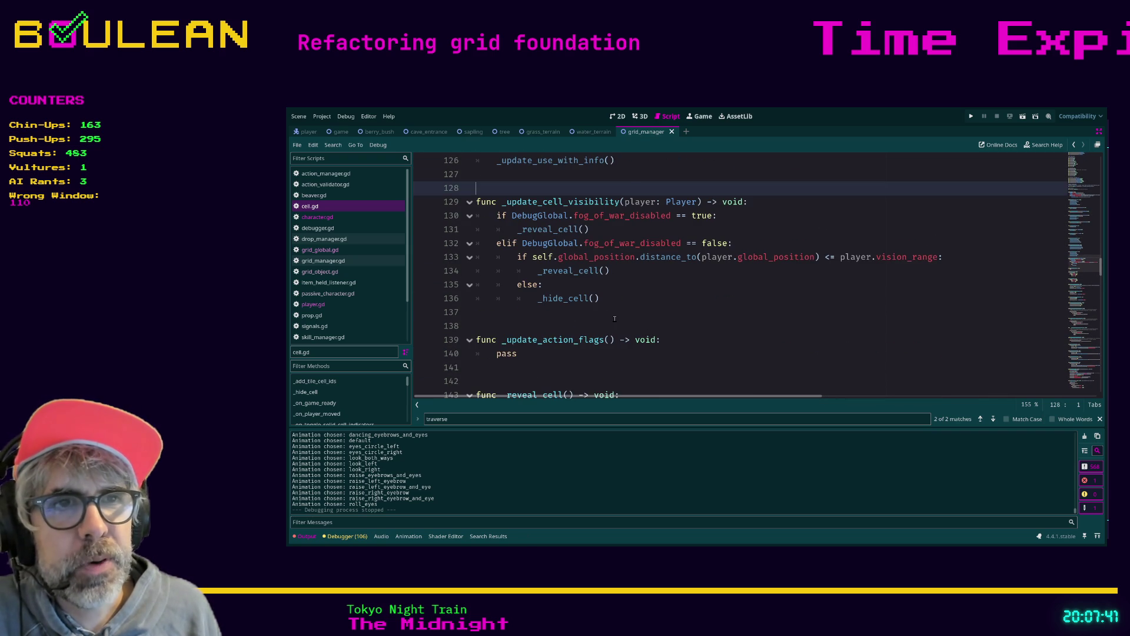
scroll(615, 319, "up", 2)
scroll(612, 319, "down", 2)
left_click(612, 319)
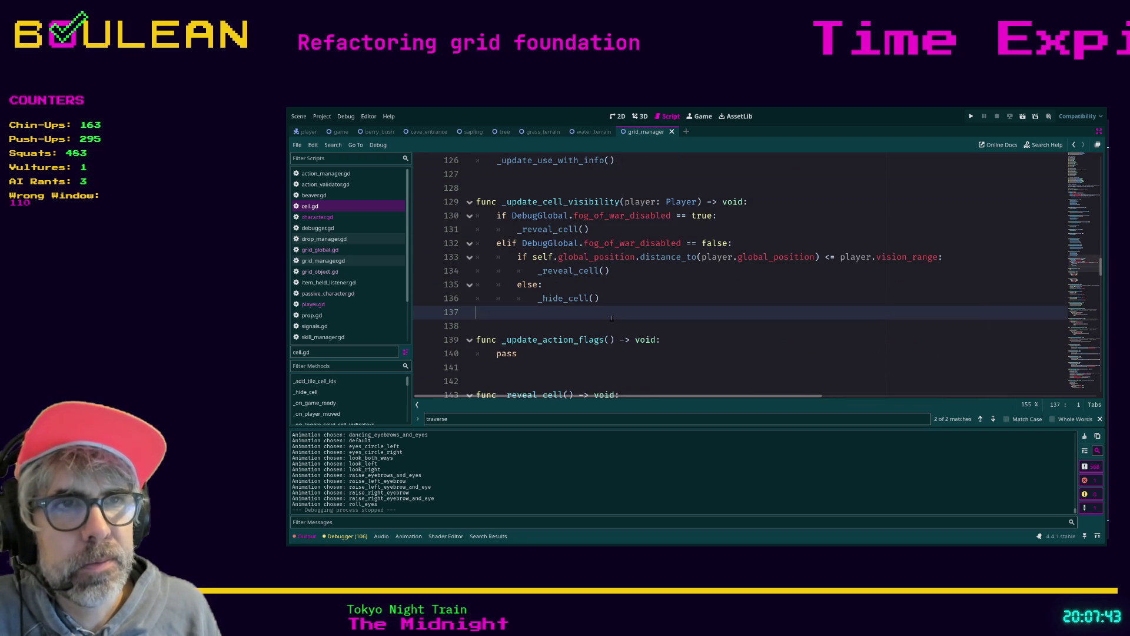
key("ctrl+f")
left_click(650, 348)
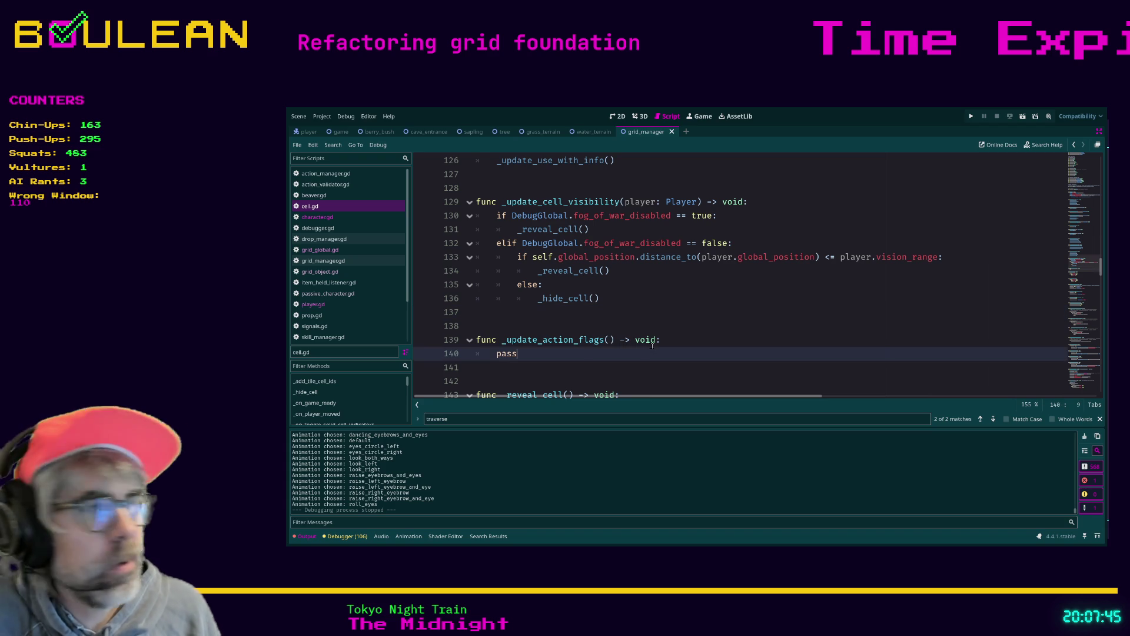
key("BackSpace")
key("BackSpace")
key("BackSpace")
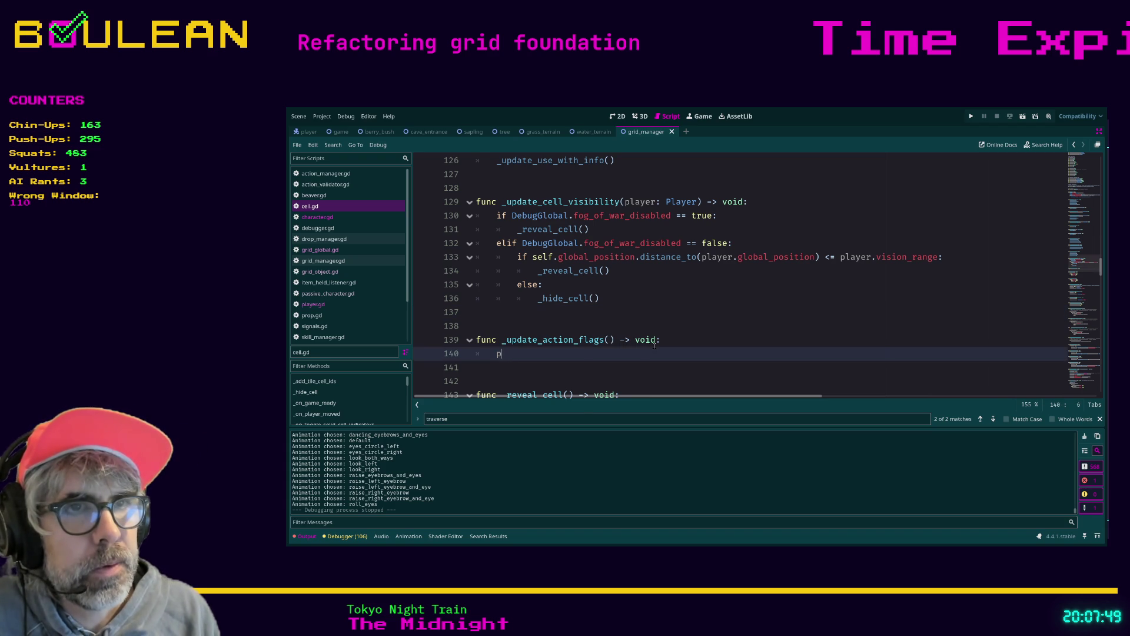
key("BackSpace")
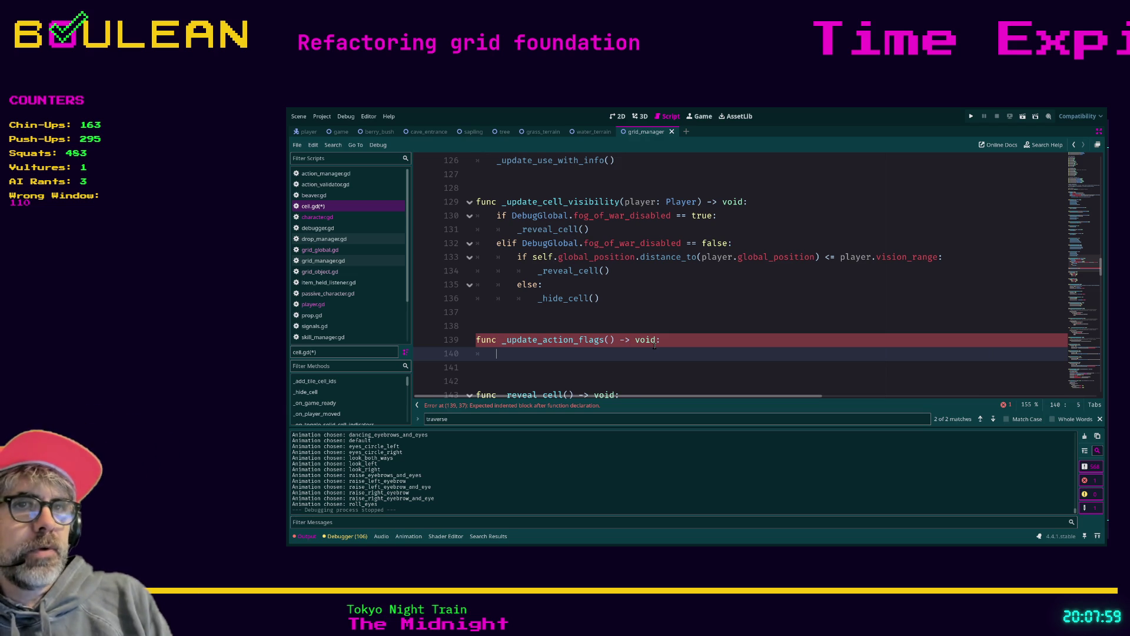
- Restore pass and add an _update_attack_flag() -> void stub with a pass body
type("pass")
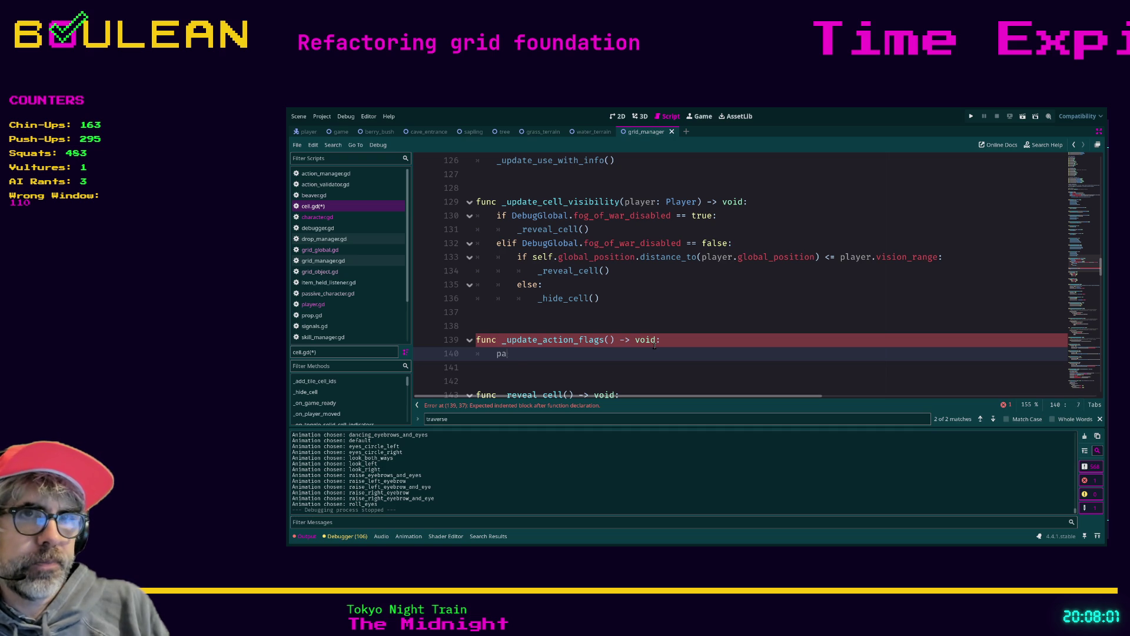
key("Return")
key("Return")
type("fu")
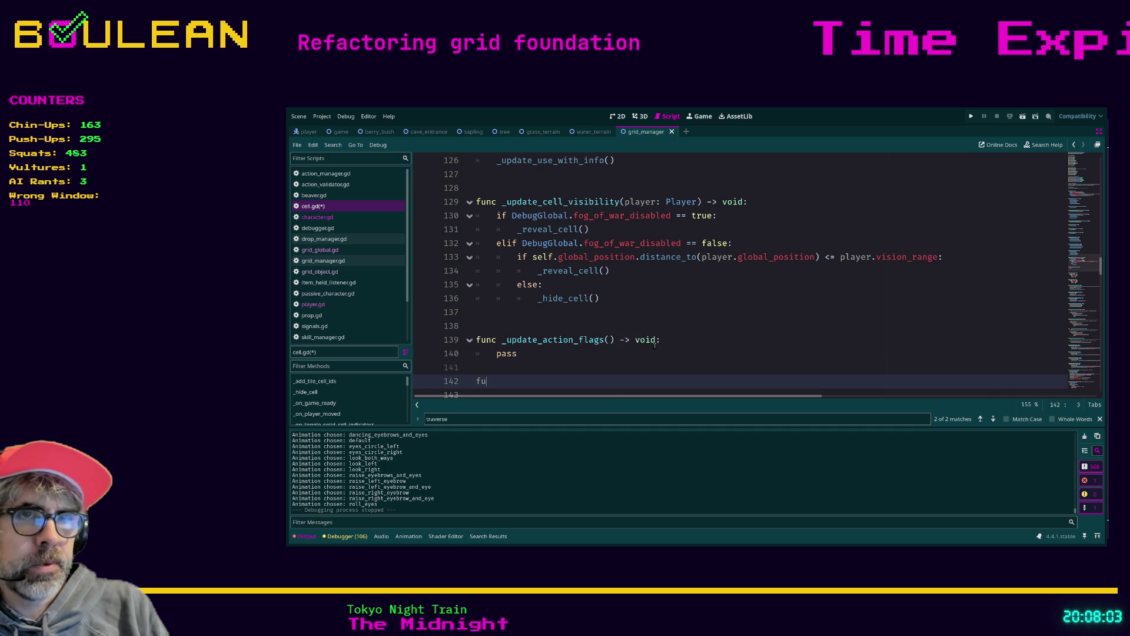
type("n _update_")
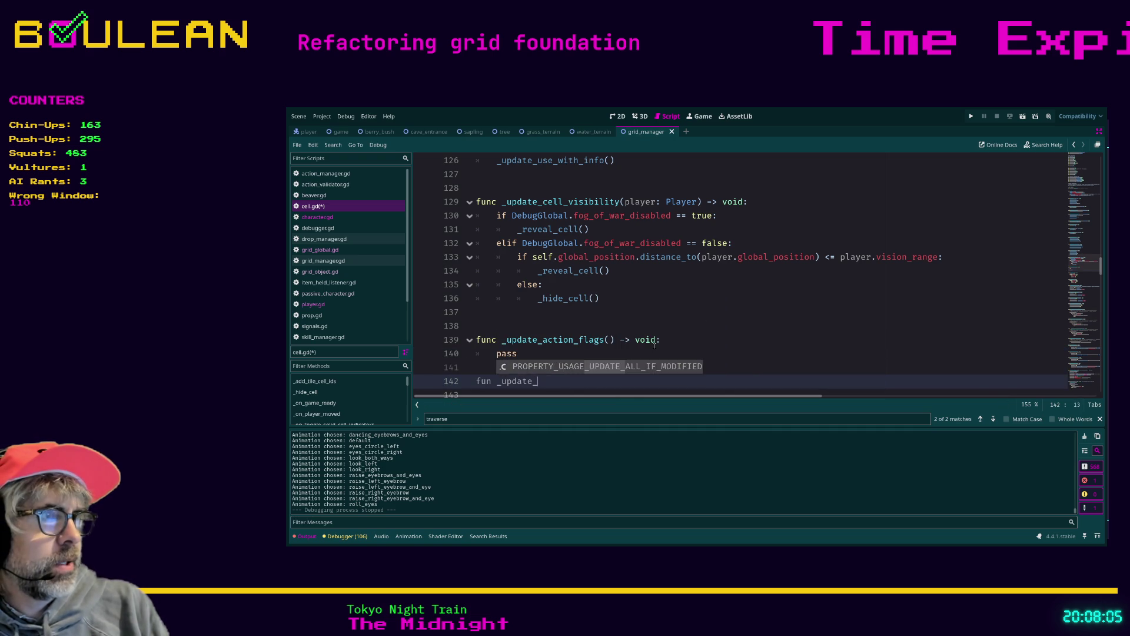
type("attack_flag() -> v")
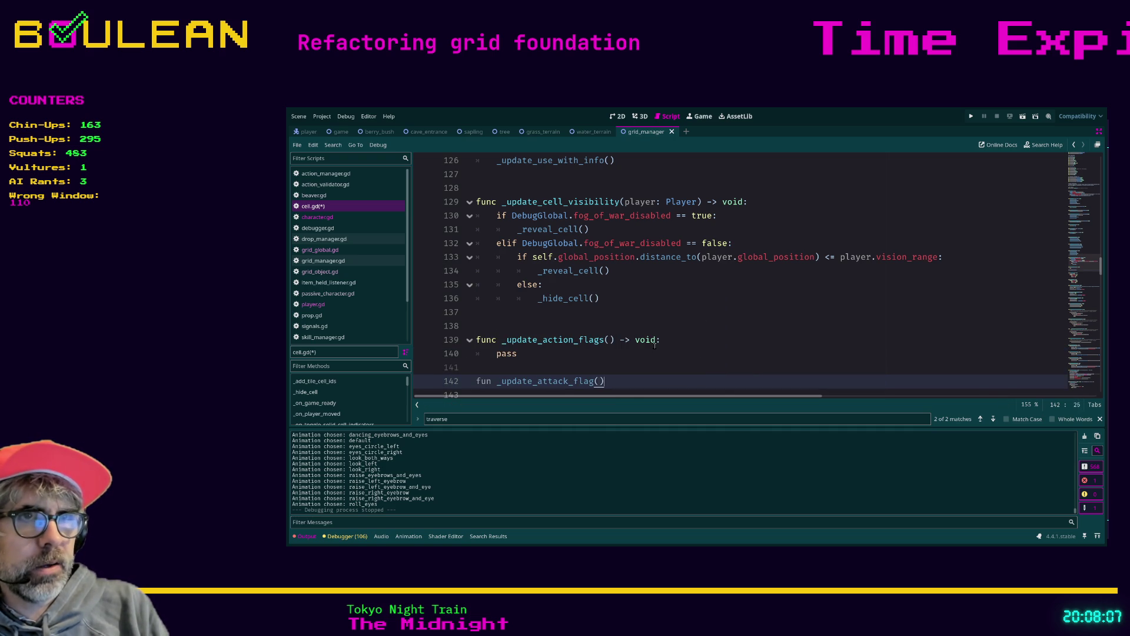
type("oid:")
key("Return")
type("pass")
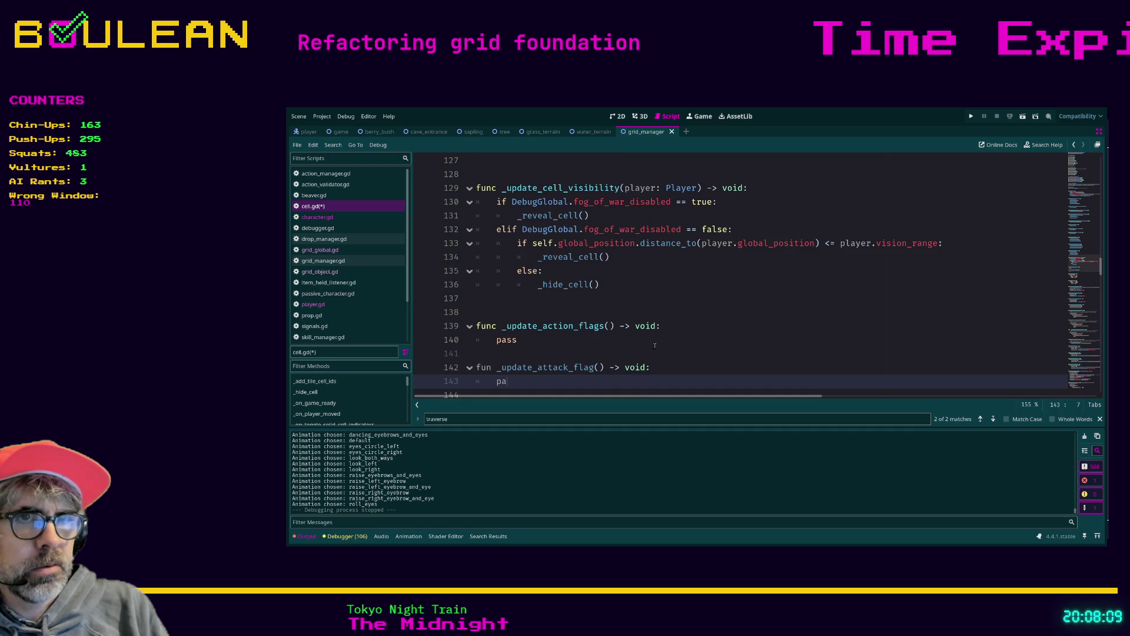
key("Return")
key("Return")
- Declare _update_can_build_flag with pass, and fix 'fun' to 'func' on the attack declaration
type("func")
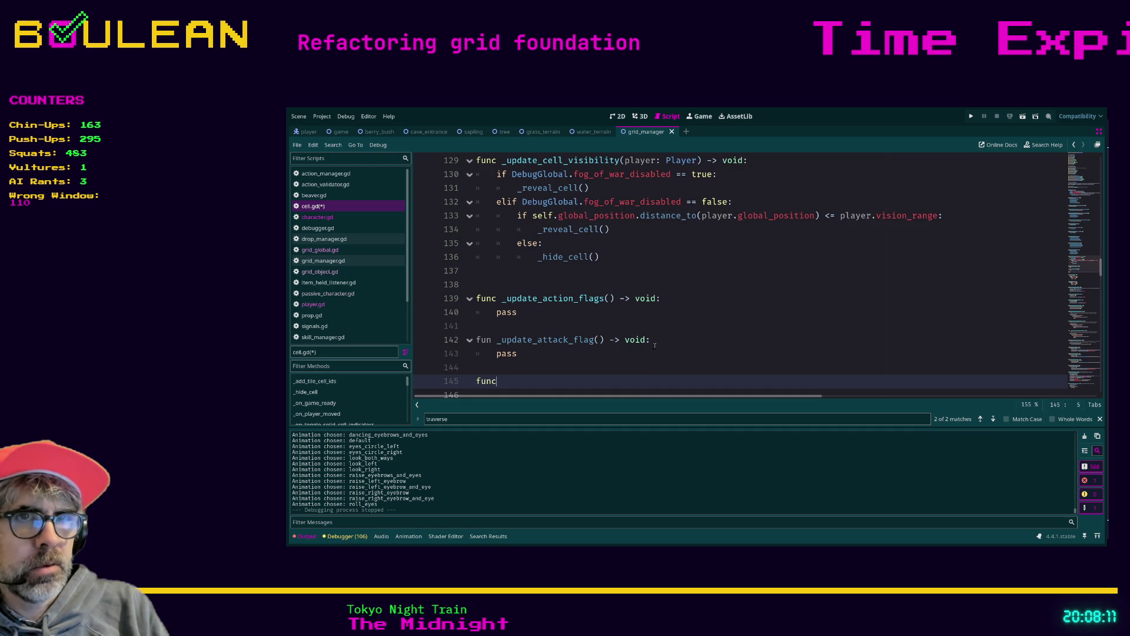
type(" _updaTe_c")
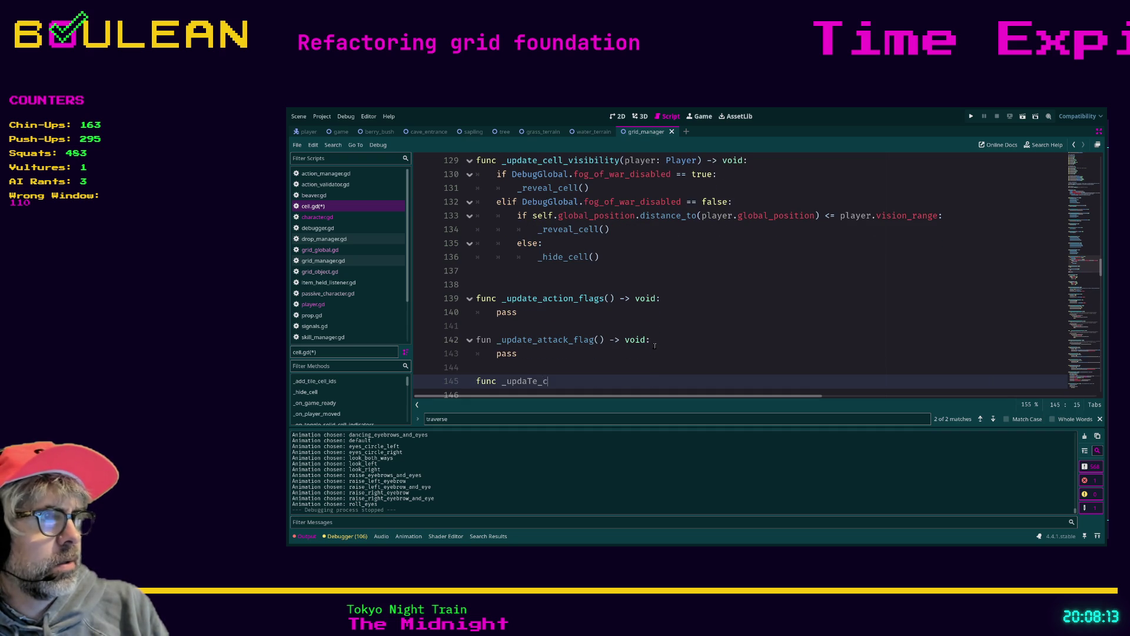
type("an_build")
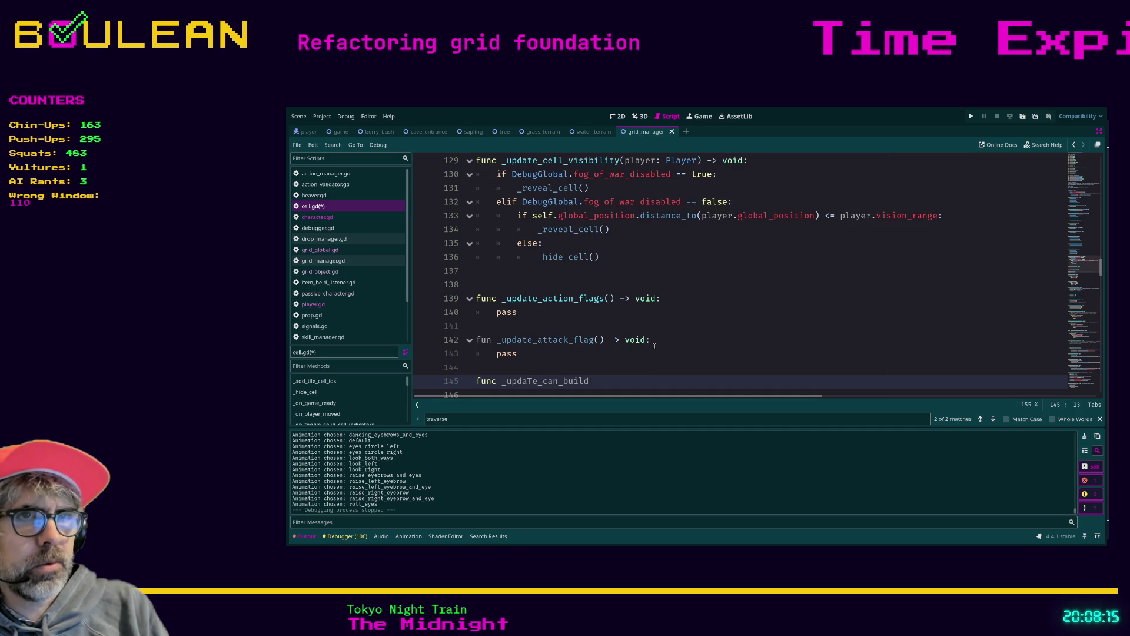
type("_flag() -> ")
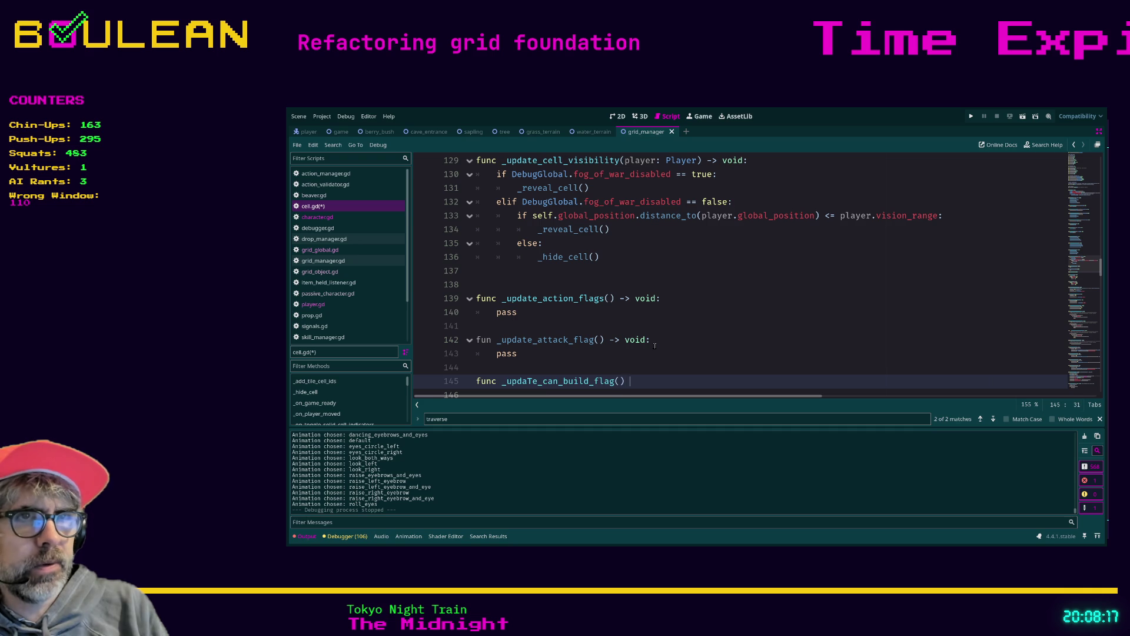
type("void:")
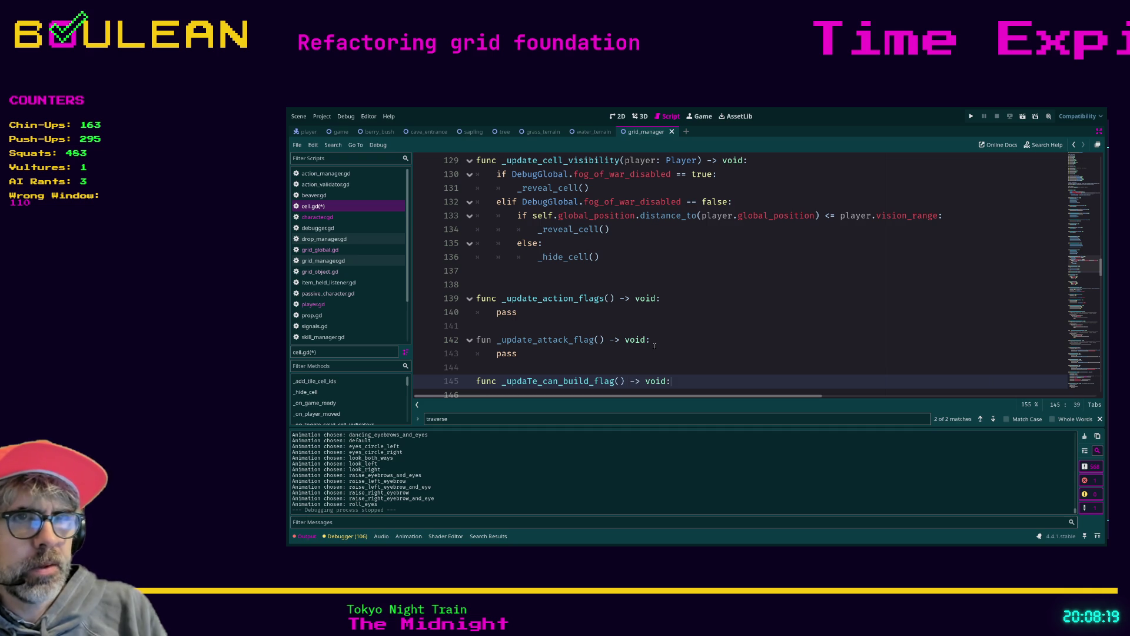
key("ctrl+Right")
key("ctrl+Right")
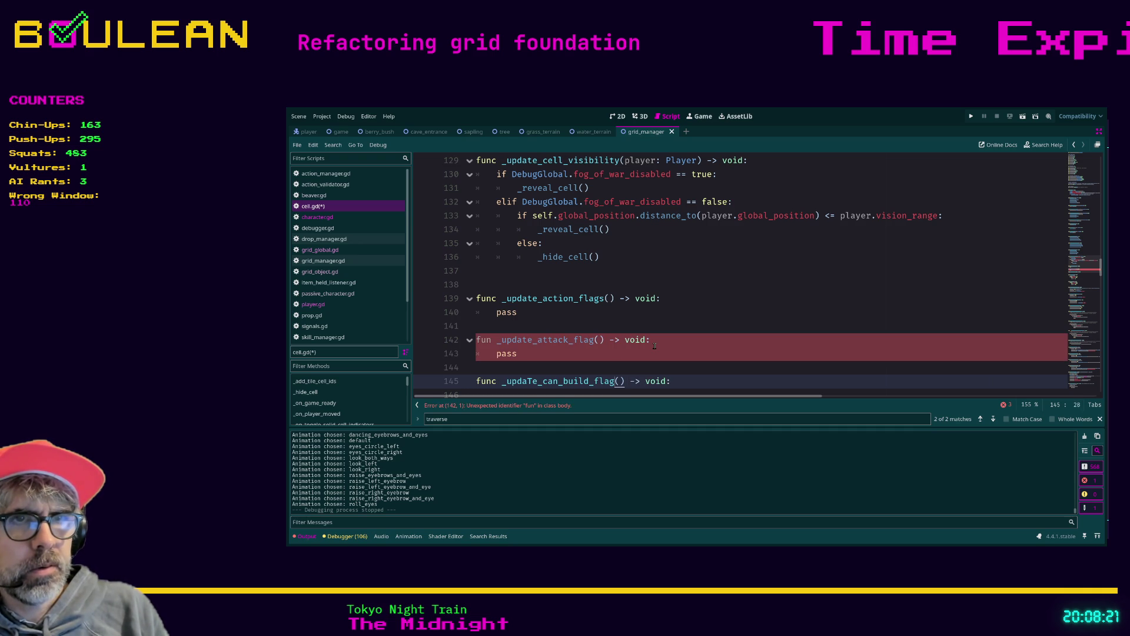
key("Right")
key("Right")
key("Right")
key("Up")
key("Up")
key("Up")
key("Down")
key("Up")
key("Left")
key("Left")
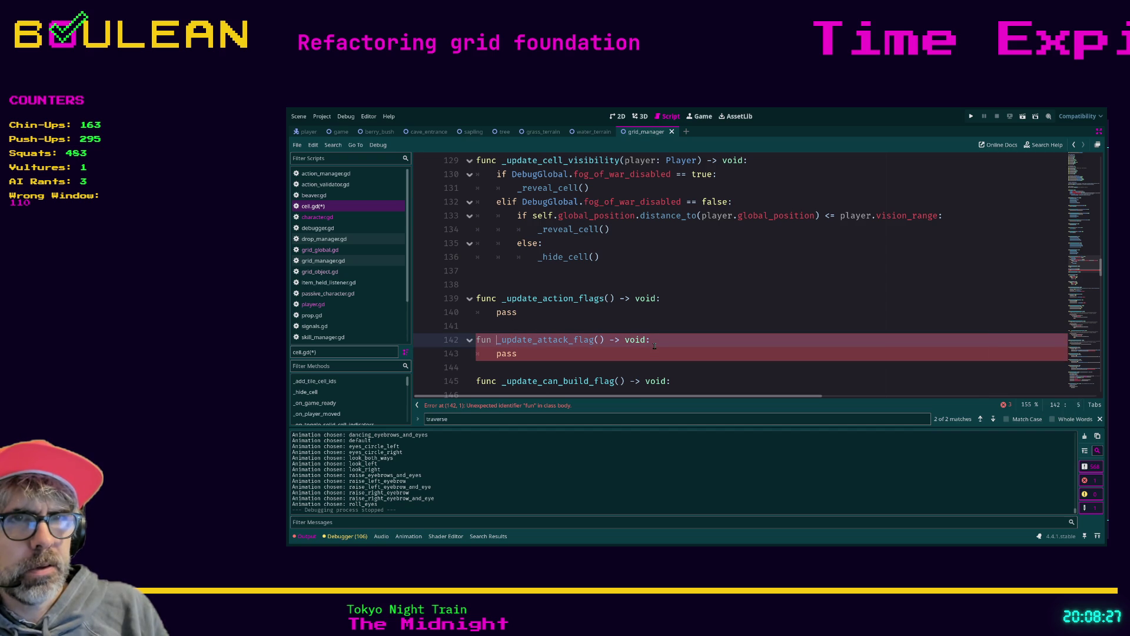
type("c")
key("Down")
key("Down")
key("Down")
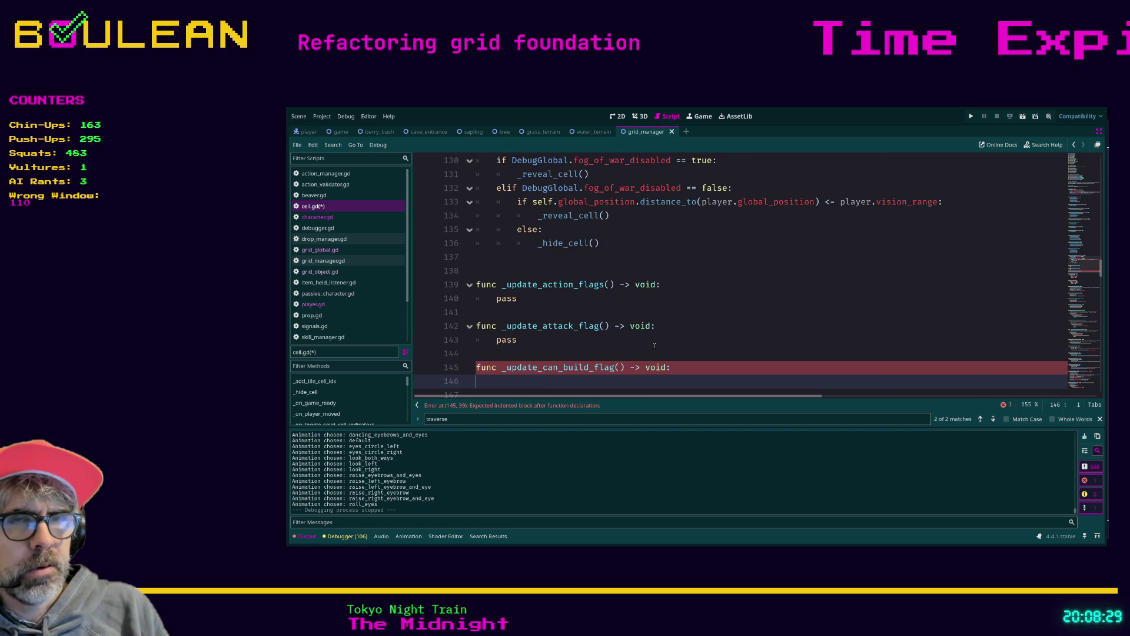
type("pass")
key("Return")
key("Return")
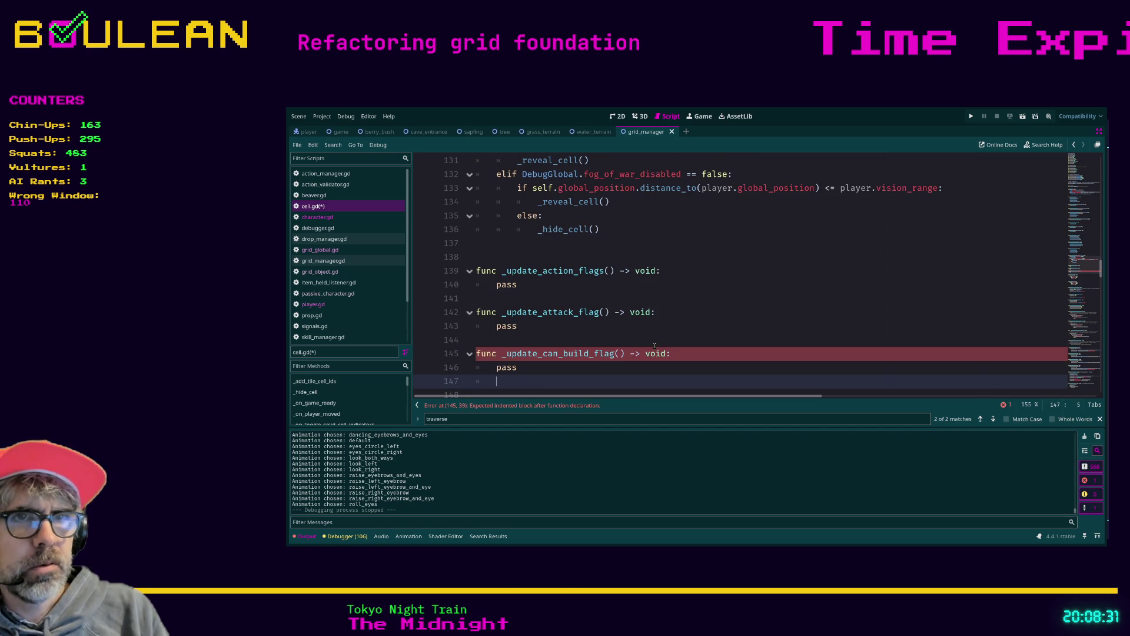
- Add an _update_can_drop_flag() -> void stub with a pass body
key("Return")
type("fun")
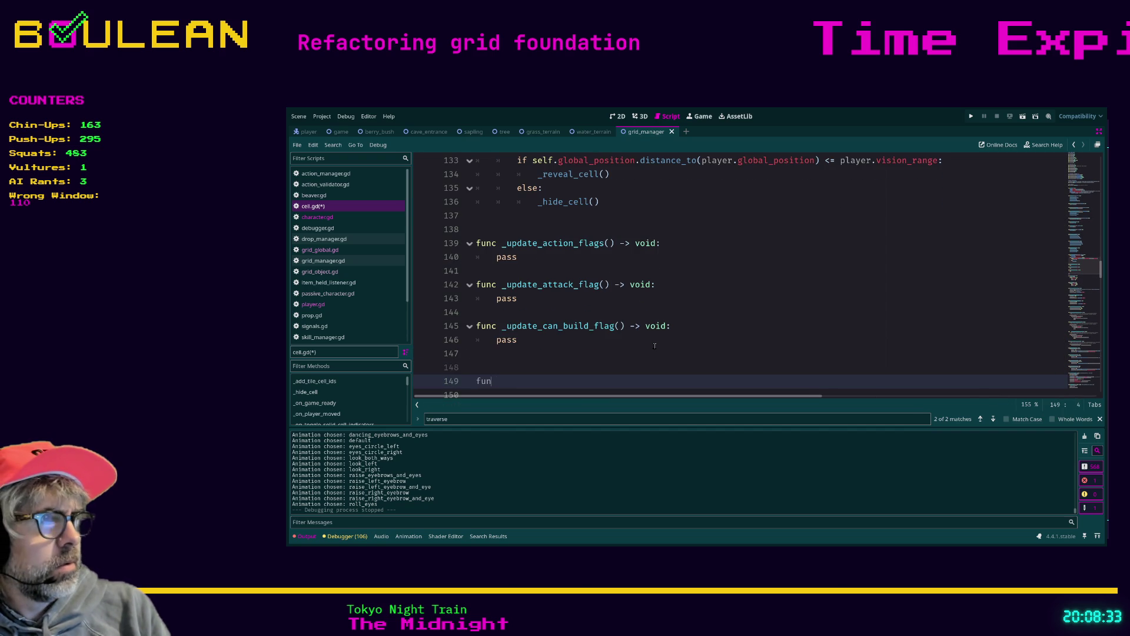
type("c update_can)_")
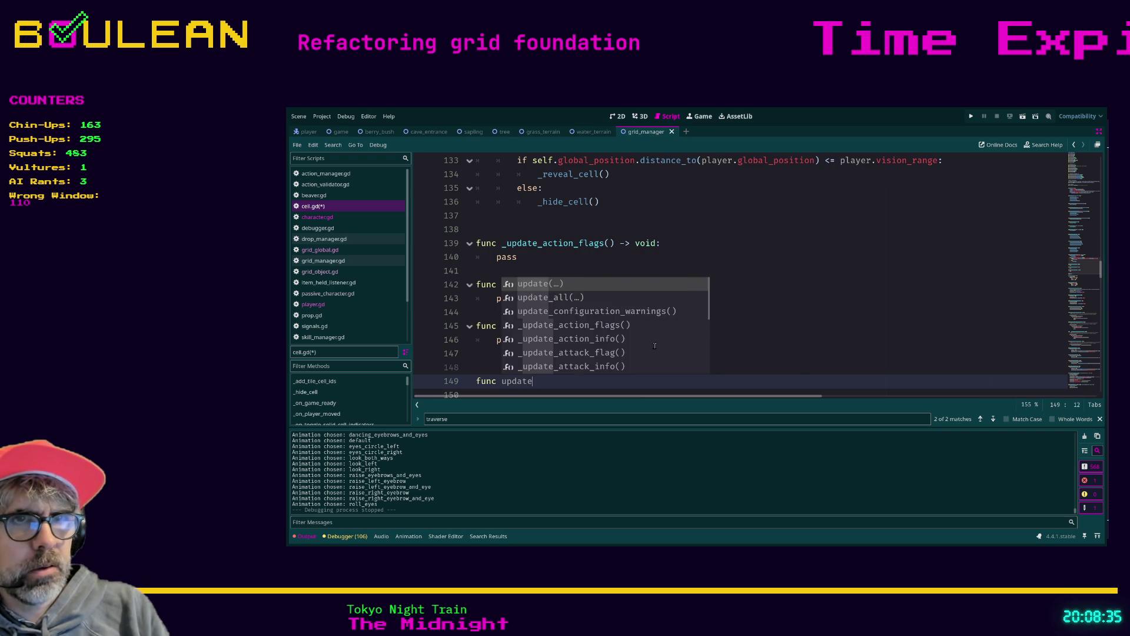
key("BackSpace")
key("BackSpace")
type("_drop_flag() -")
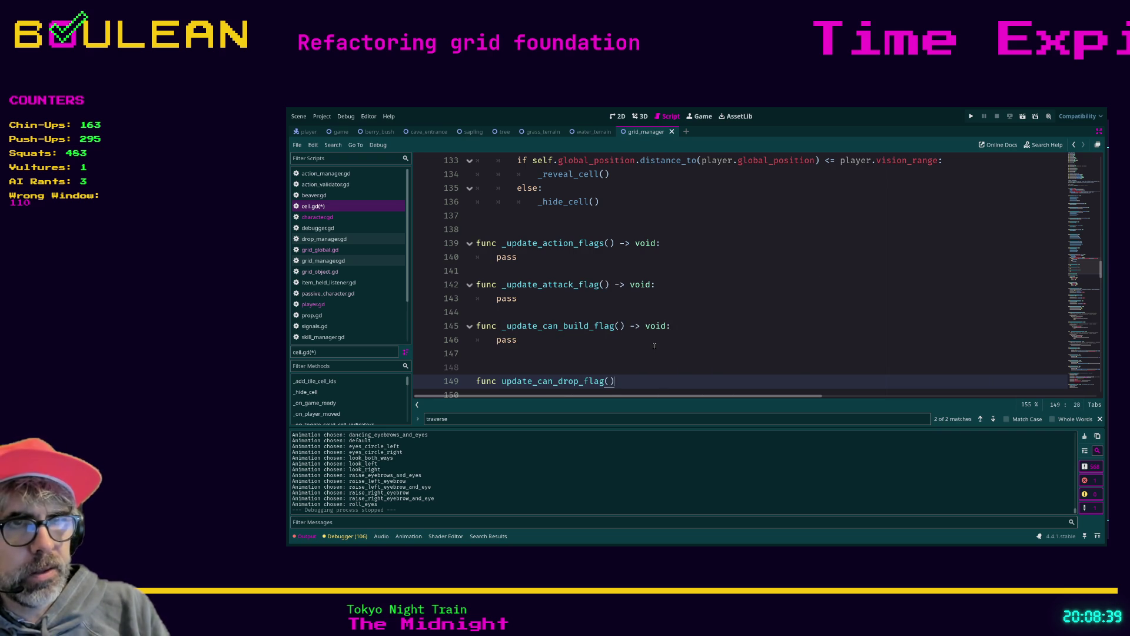
type(">void:")
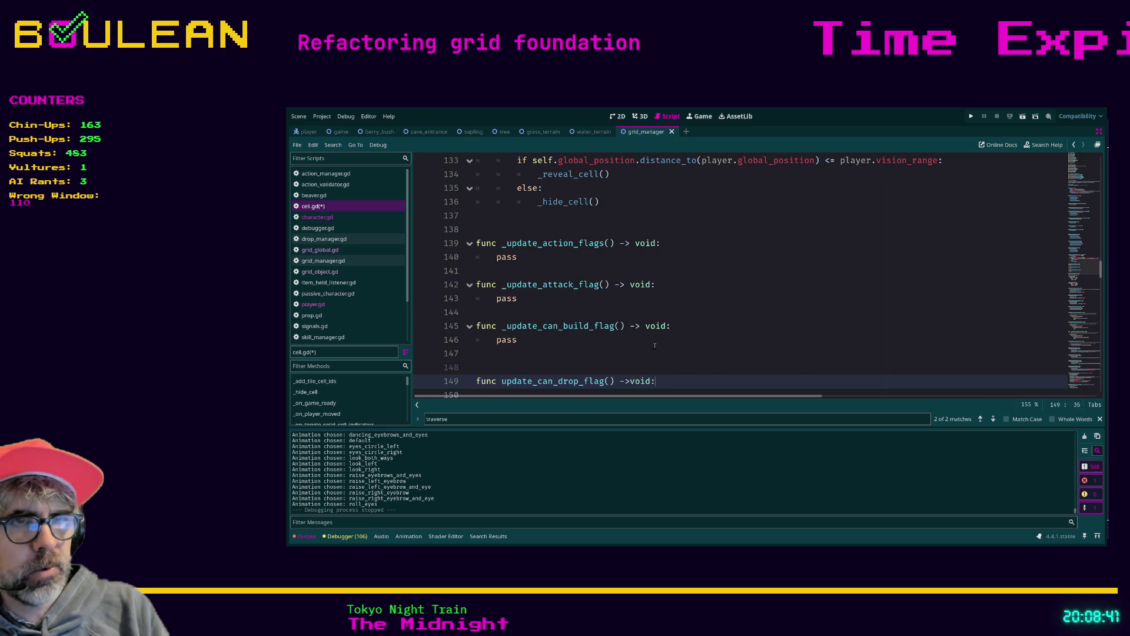
key("Return")
type("pass")
key("Return")
key("Return")
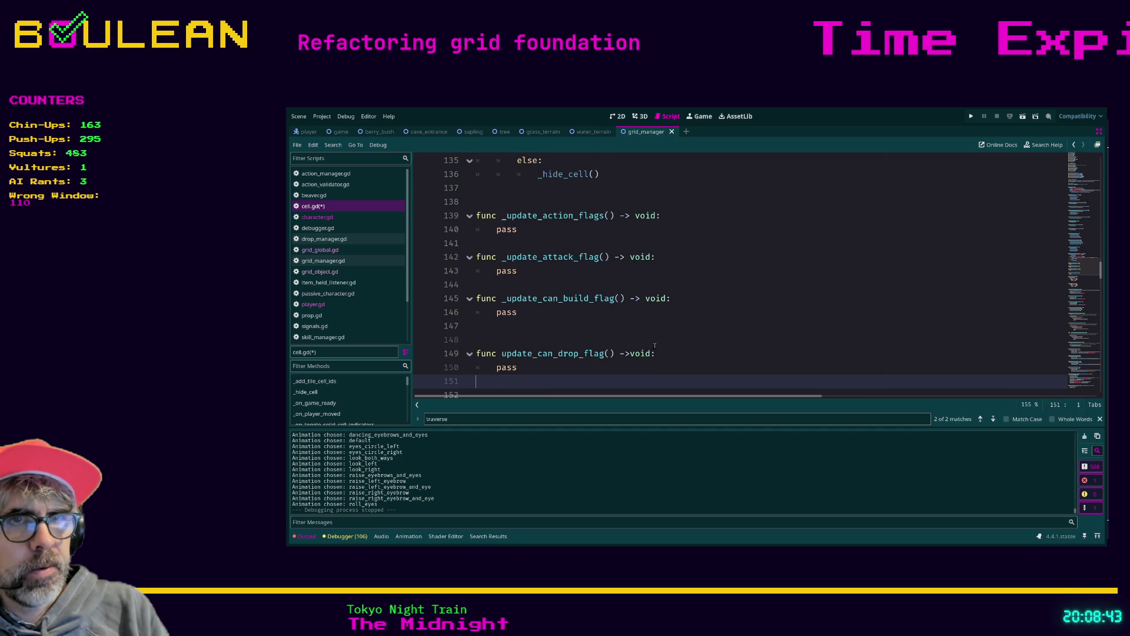
- Add an _update_can_interact_flag() -> void stub with a pass body
type("func ")
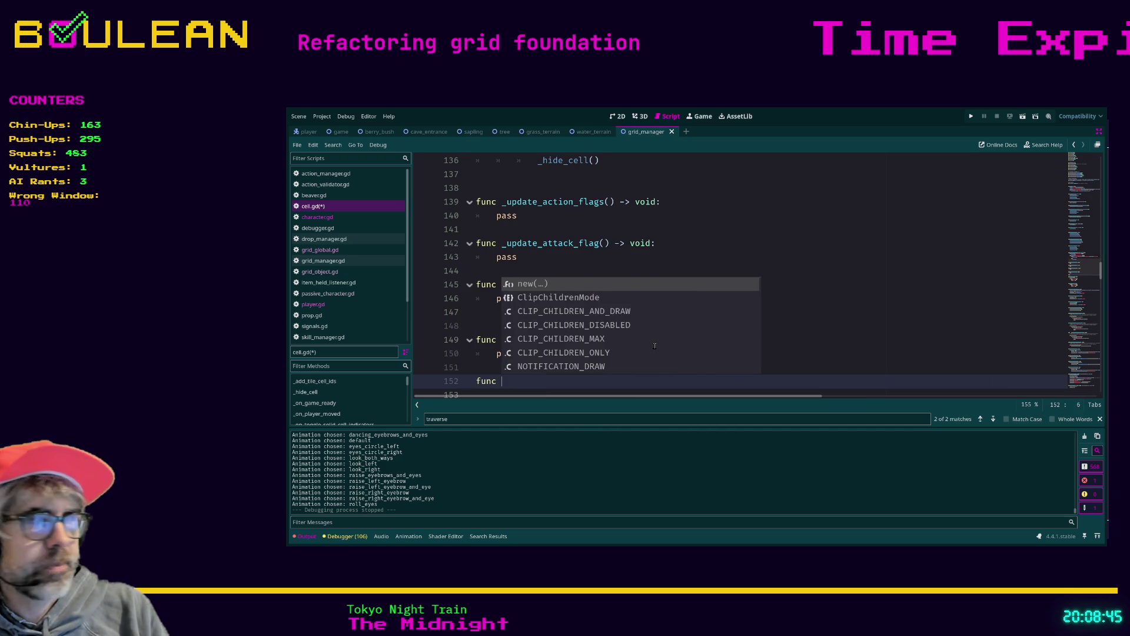
type("_update_can_interact_flag() -> ")
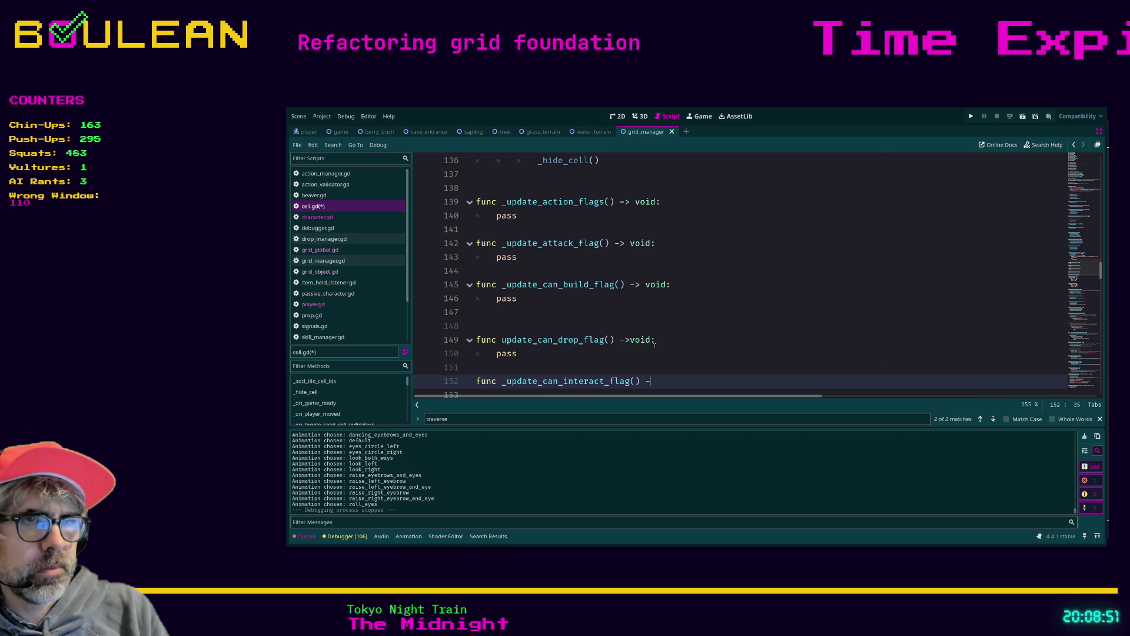
type("void:")
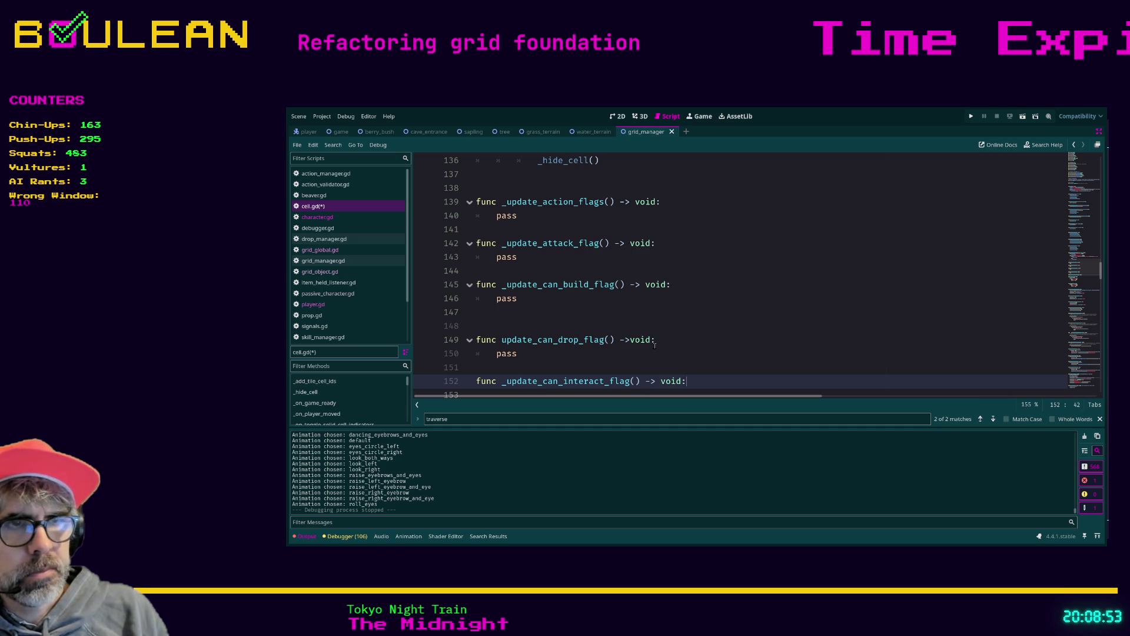
left_click(628, 340)
left_click(701, 381)
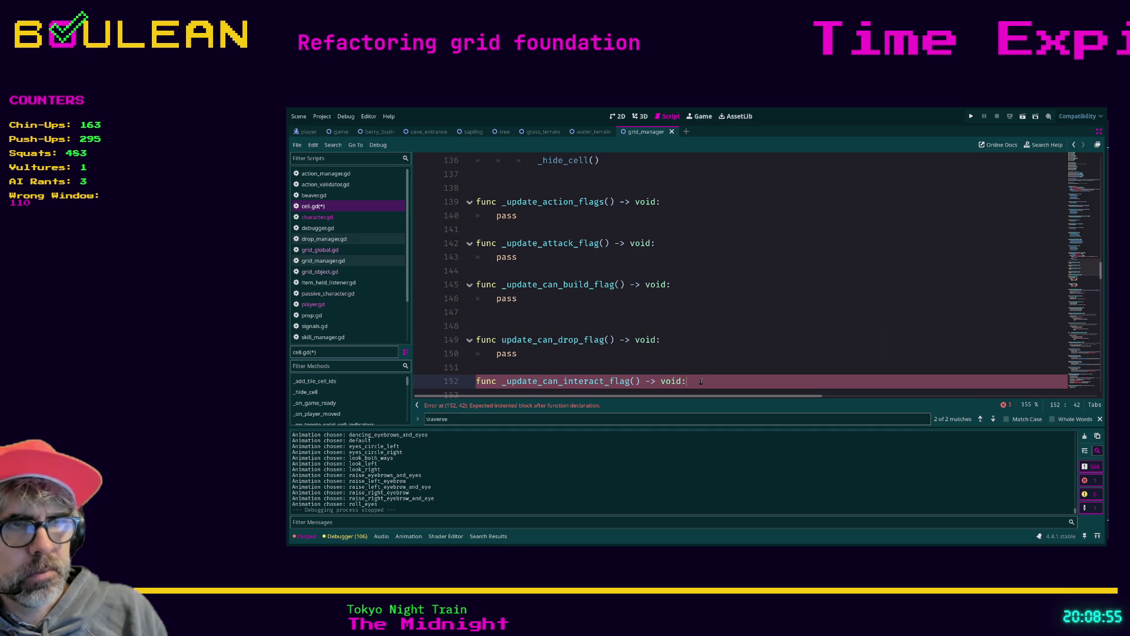
key("Return")
type("pass")
key("Return")
key("BackSpace")
key("Return")
- Add an _update_can_investigate_flag() -> void stub with a pass body
type("func ")
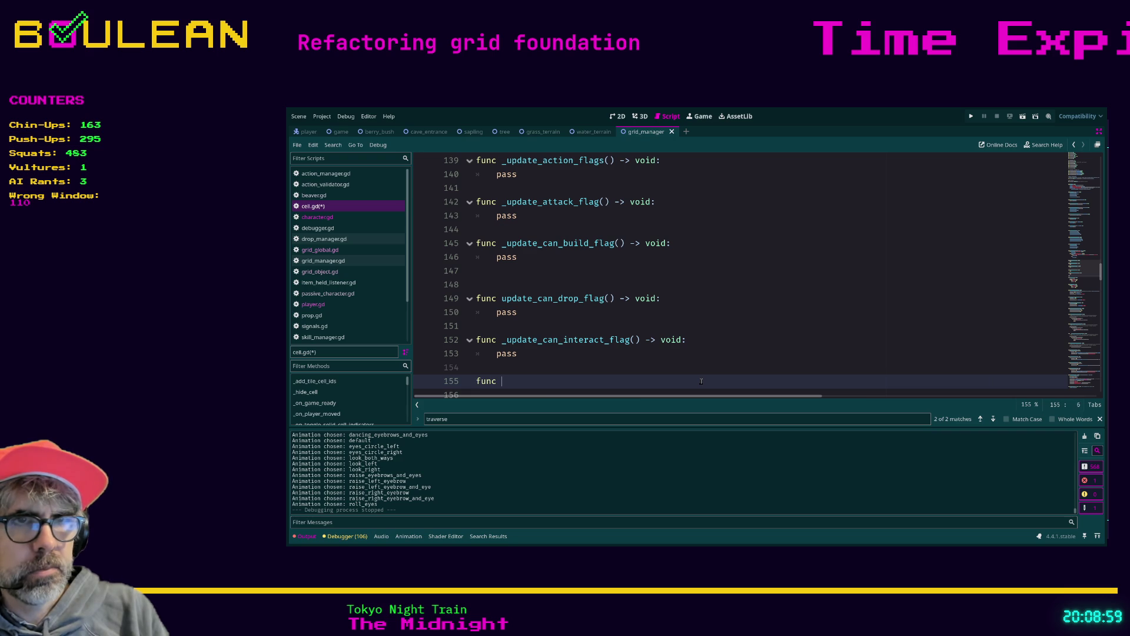
type("_update")
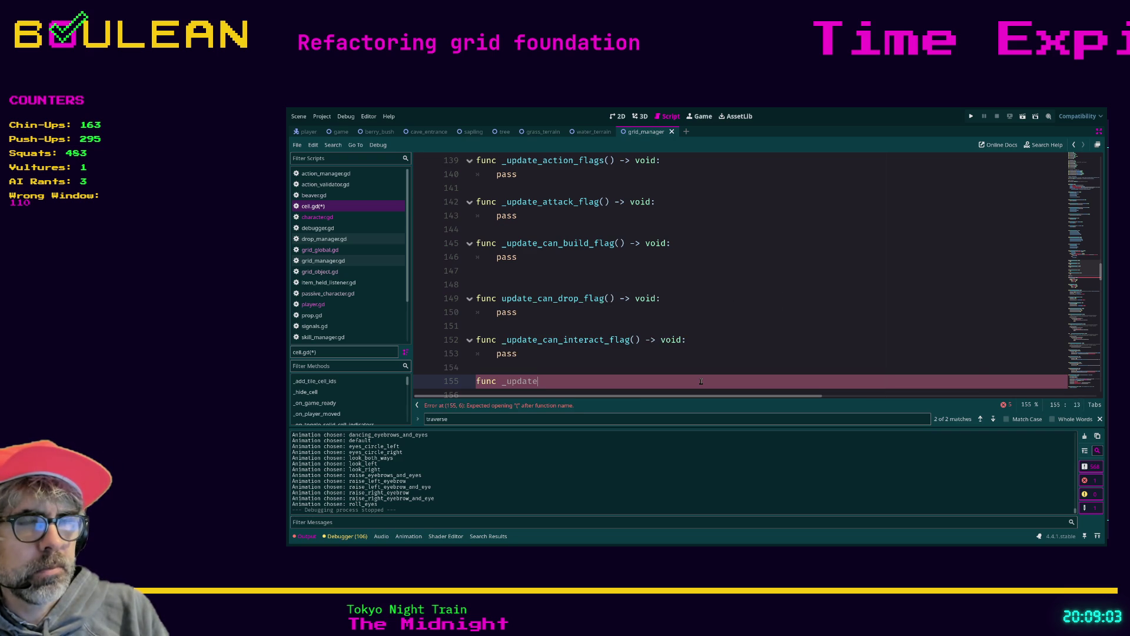
type("_can_investi")
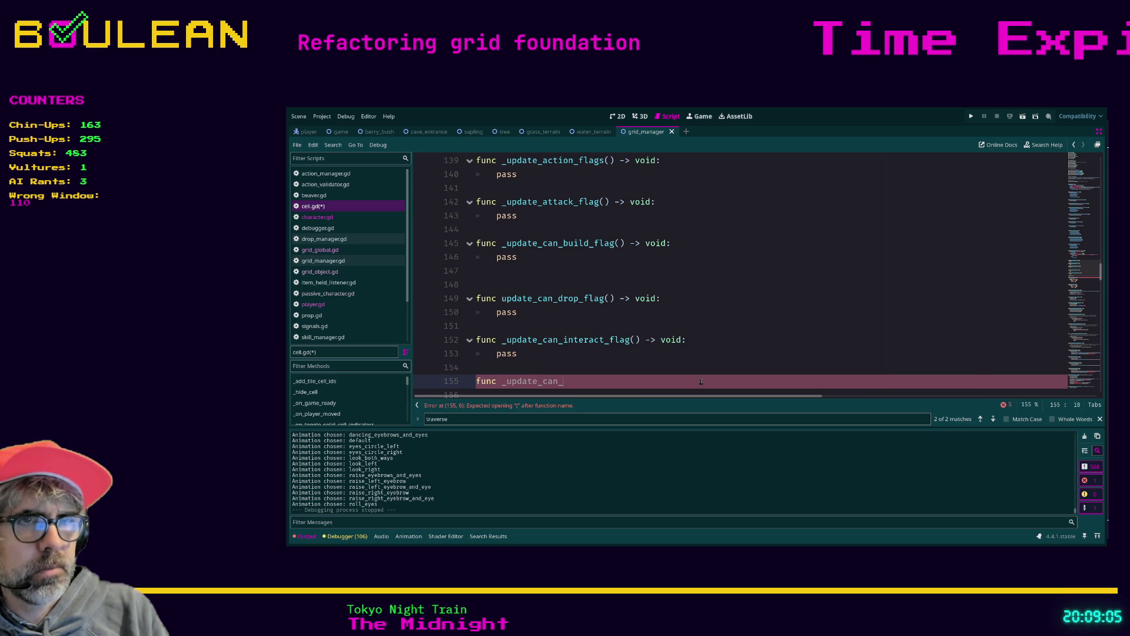
type("gate_fla")
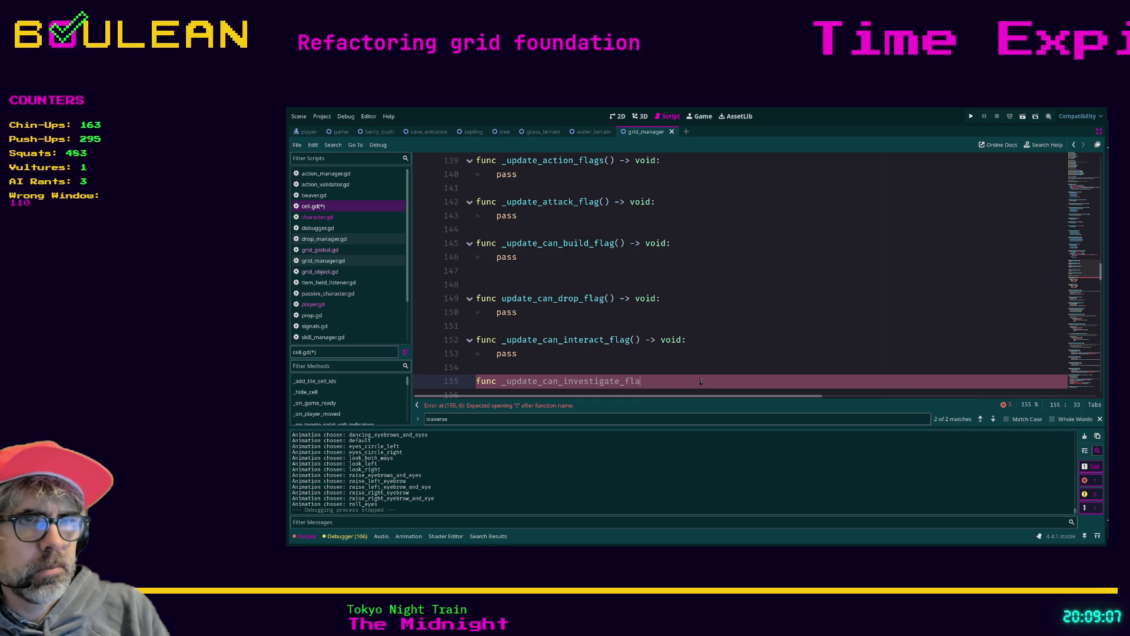
type("g() -> void:")
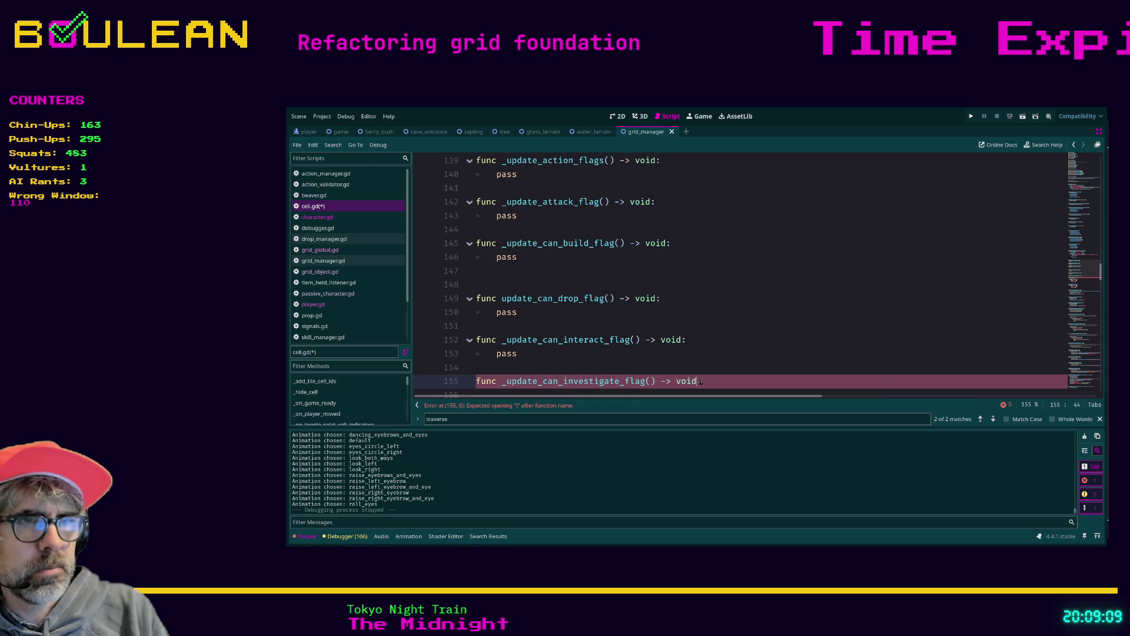
key("Return")
type("pass")
key("Return")
key("Return")
key("BackSpace")
- Add an _update_can_trample_flag() -> void stub with pass, then declare _update_can_traverse_flag()
type("func _update_can")
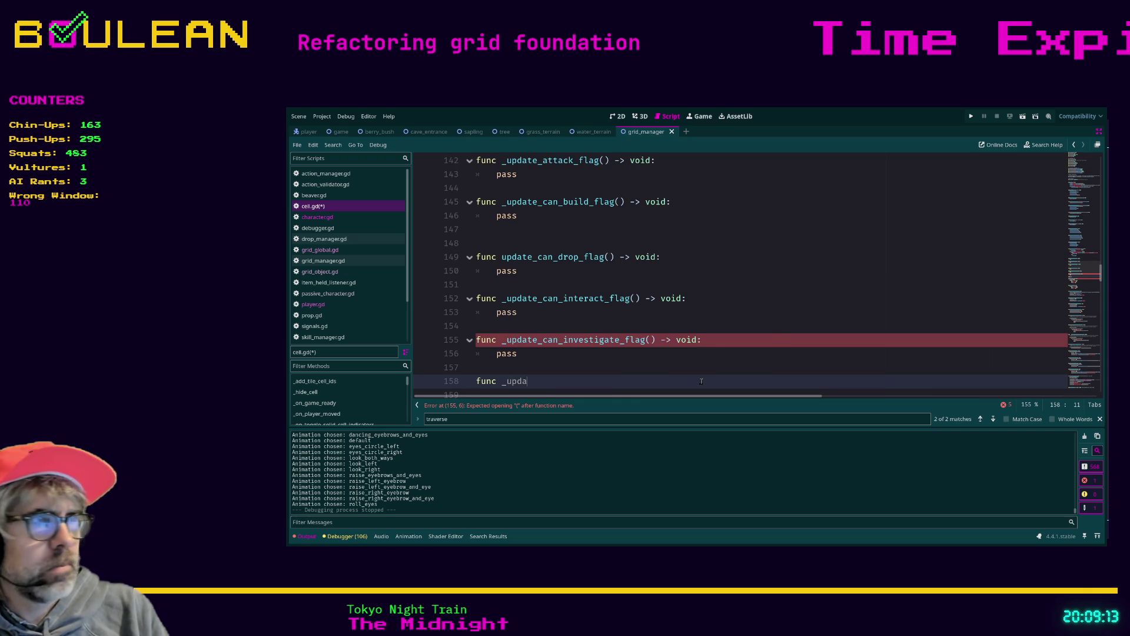
type("_tr")
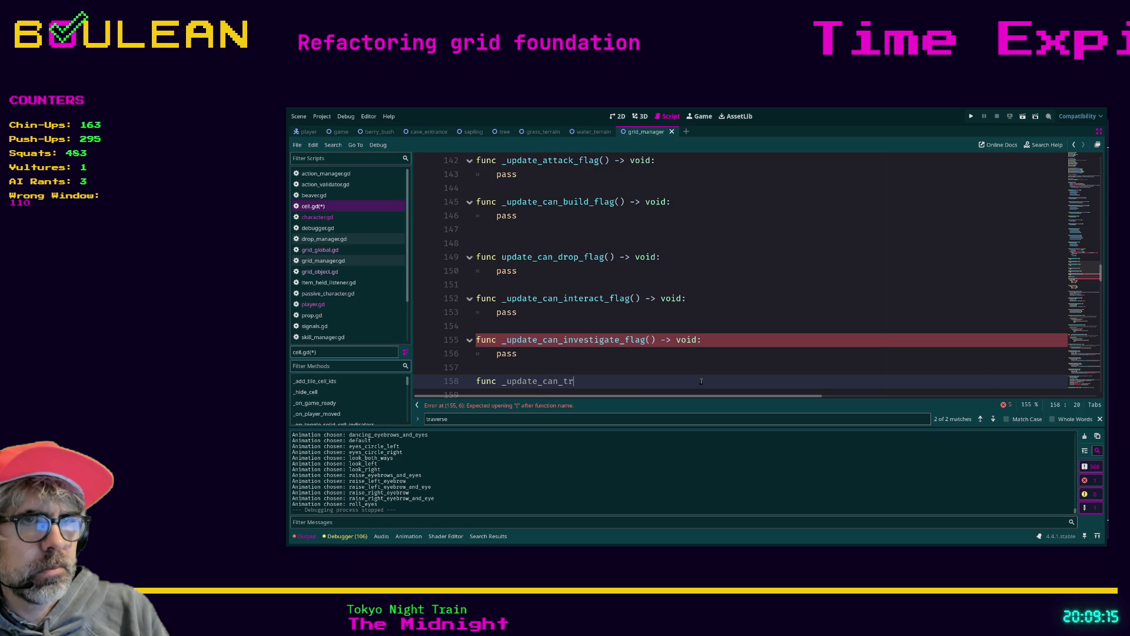
type("ample_flag() -> ")
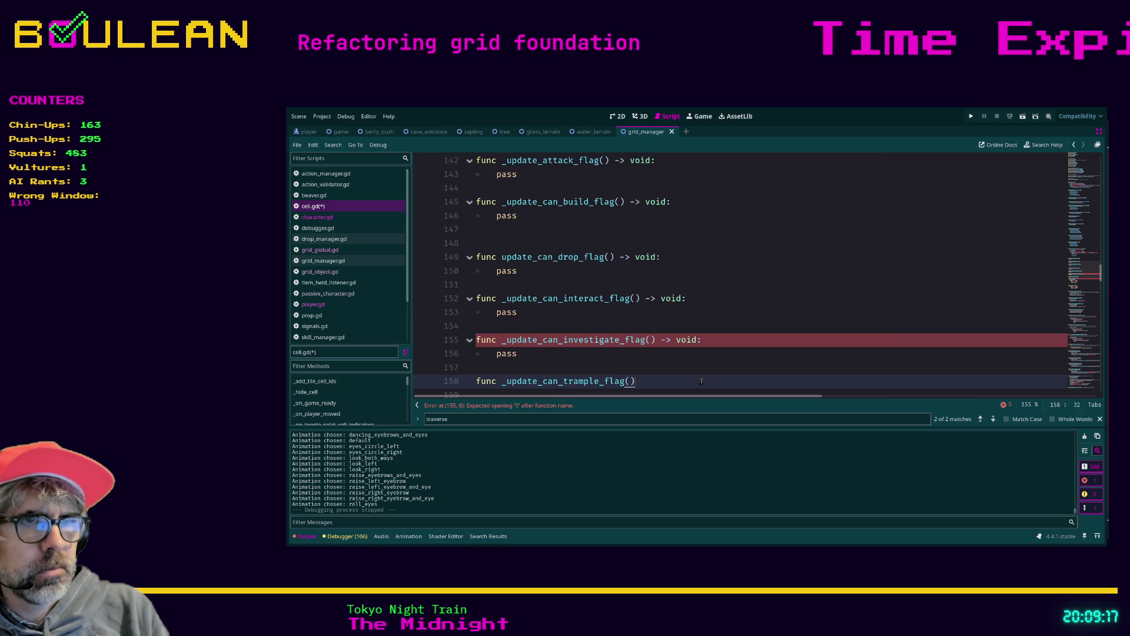
type("void:")
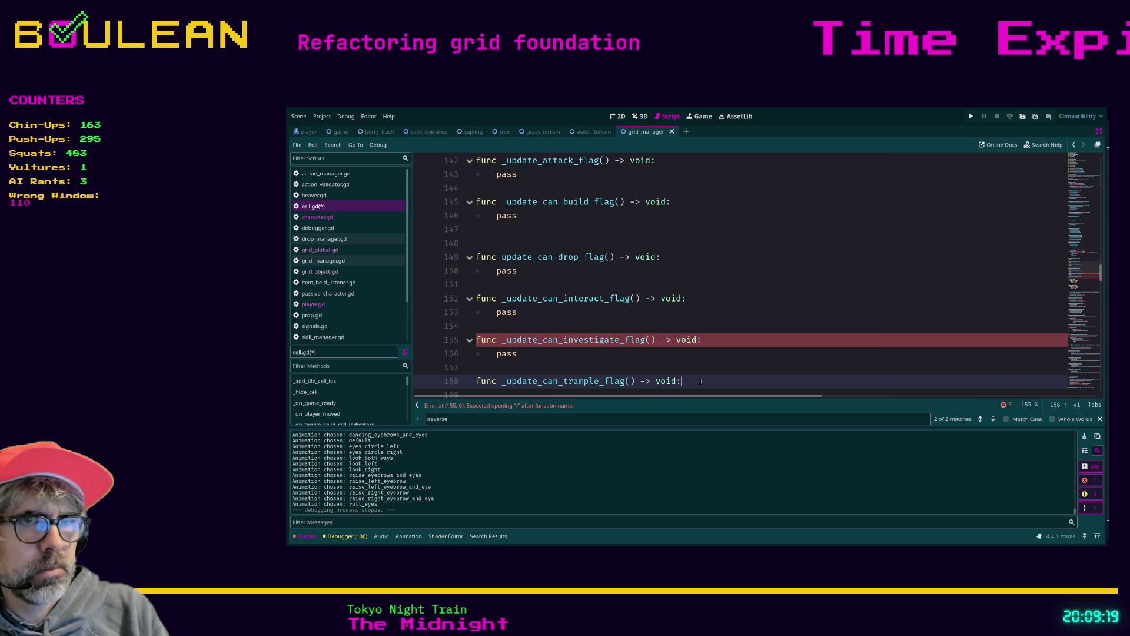
key("Return")
type("pass")
key("Return")
key("BackSpace")
key("Return")
type("fun")
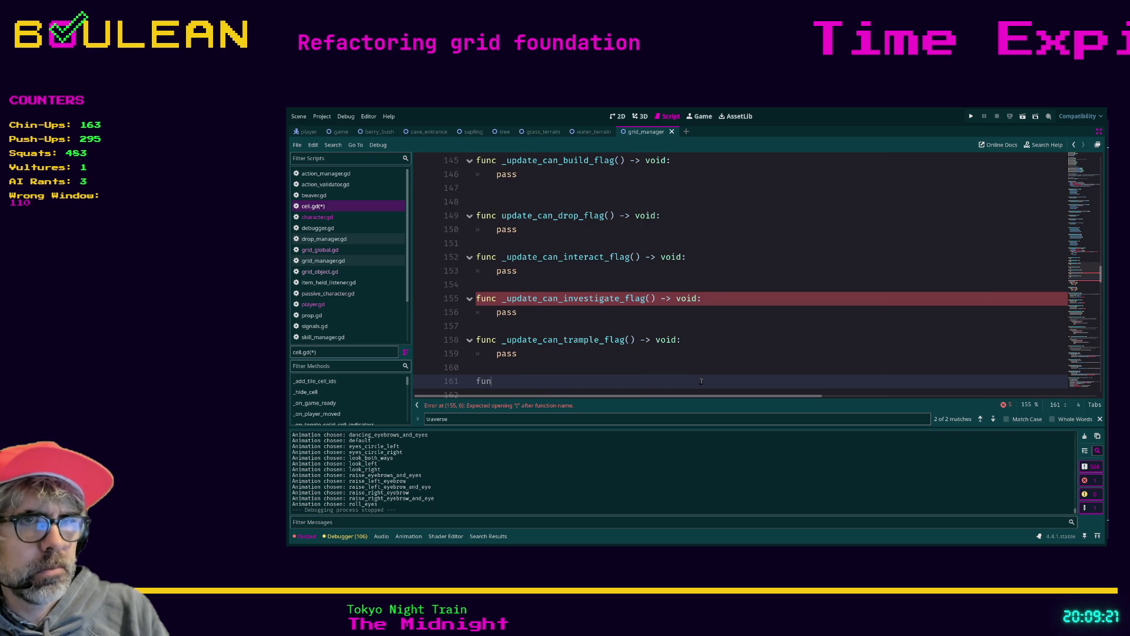
type("c _update_")
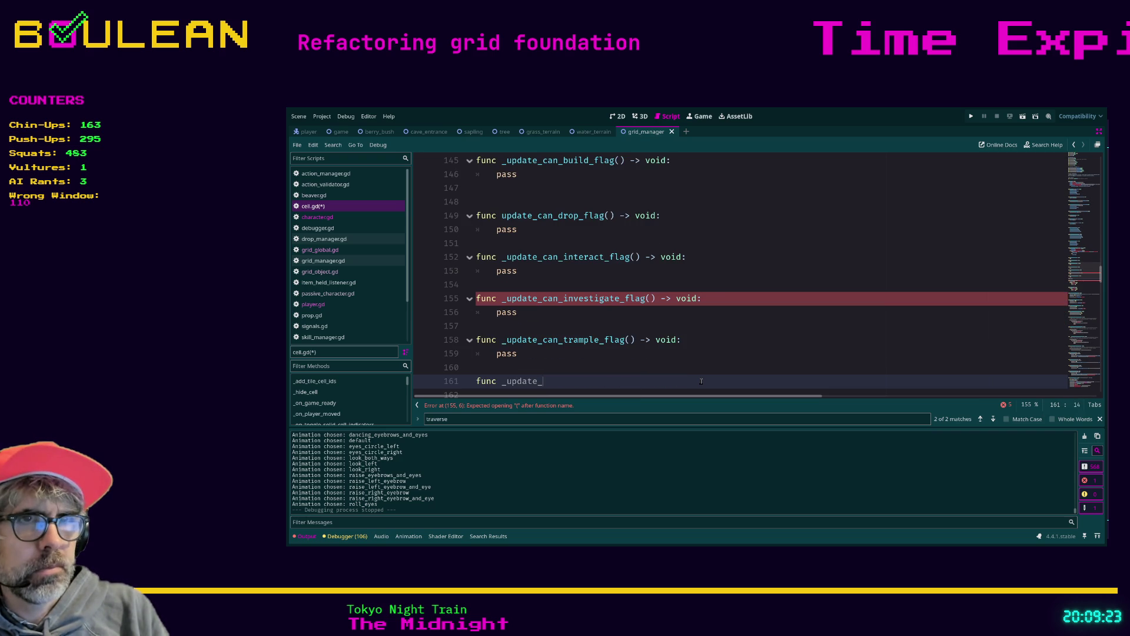
type("can_traver")
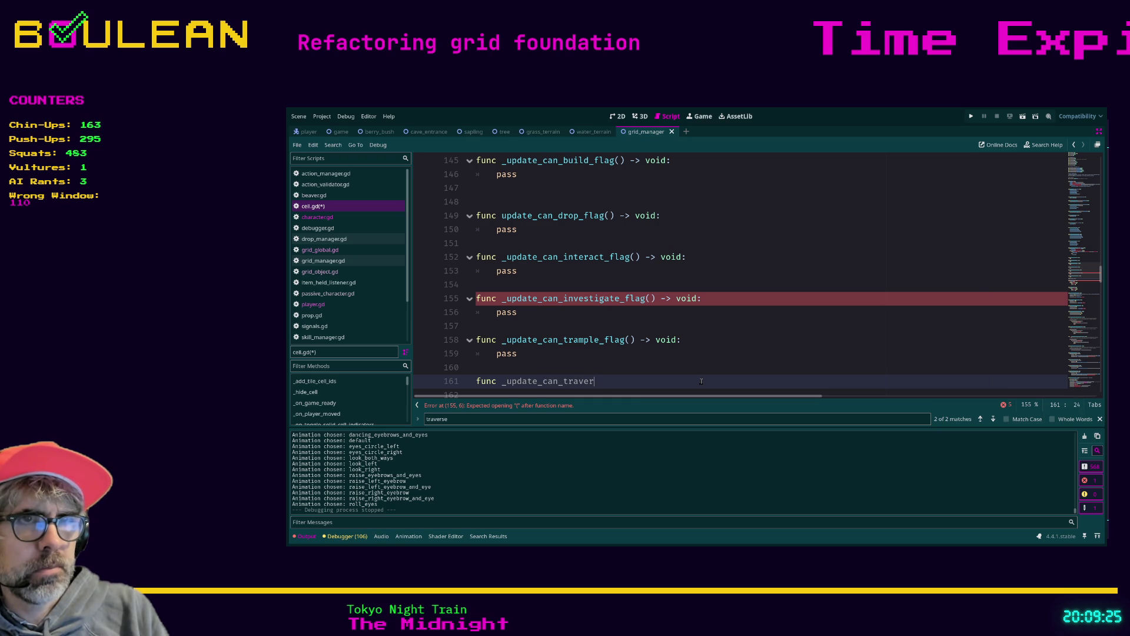
type("se_flag() -")
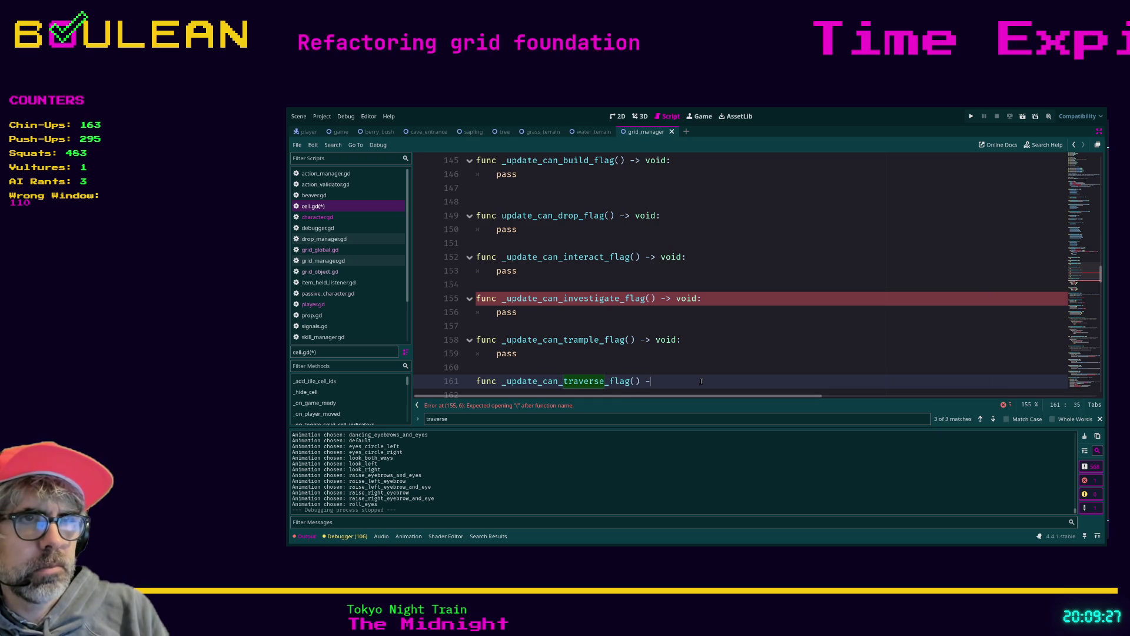
type("> void:")
- Give the traverse stub a pass body and add a use_with flag stub with pass
key("Return")
type("pass")
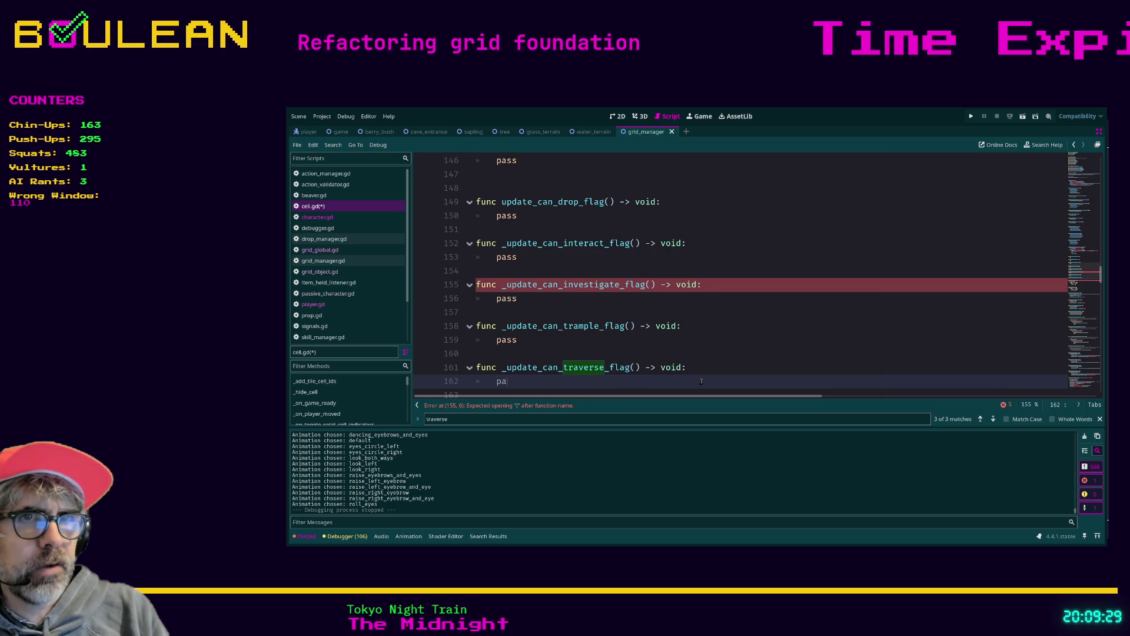
key("Return")
key("BackSpace")
key("Return")
type("func ")
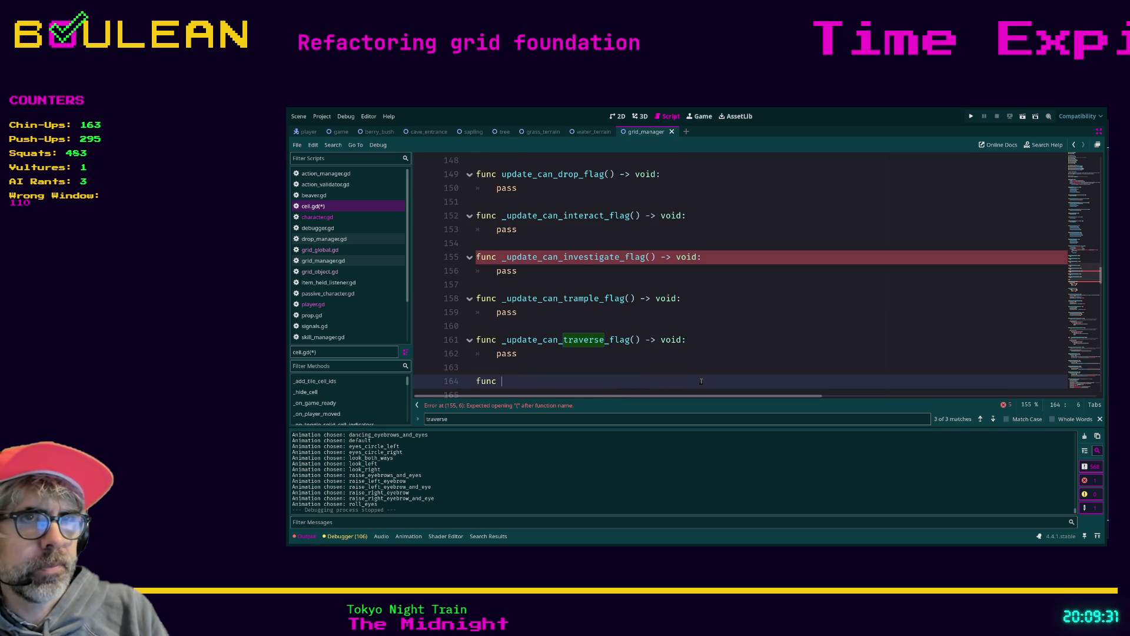
type("_updat")
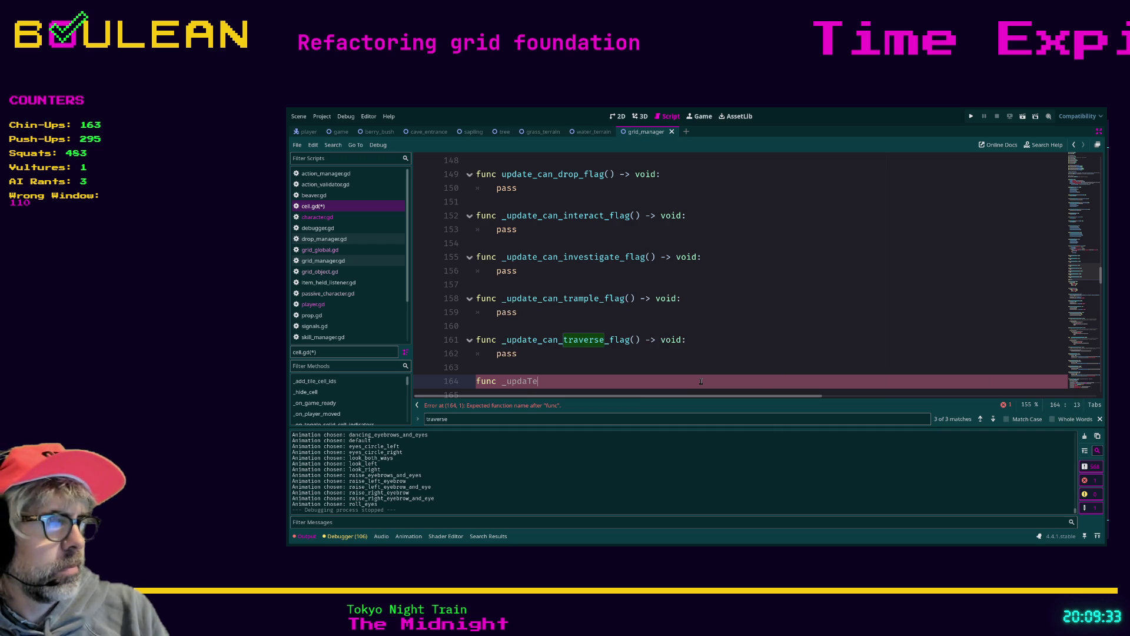
type("te_ca")
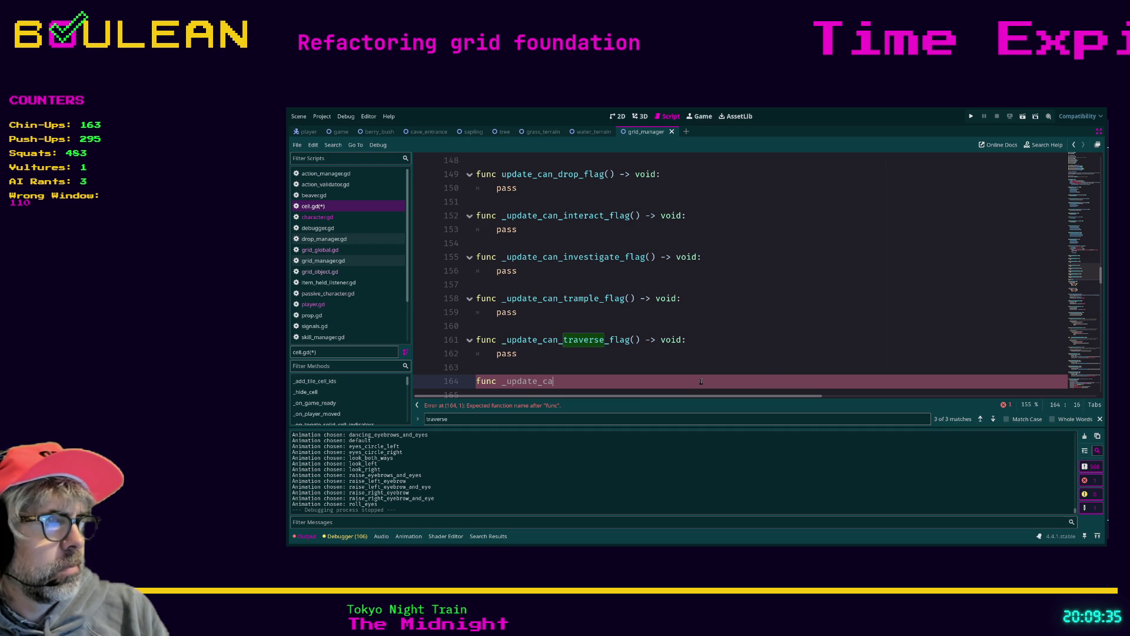
type("n_use_with_flag() -")
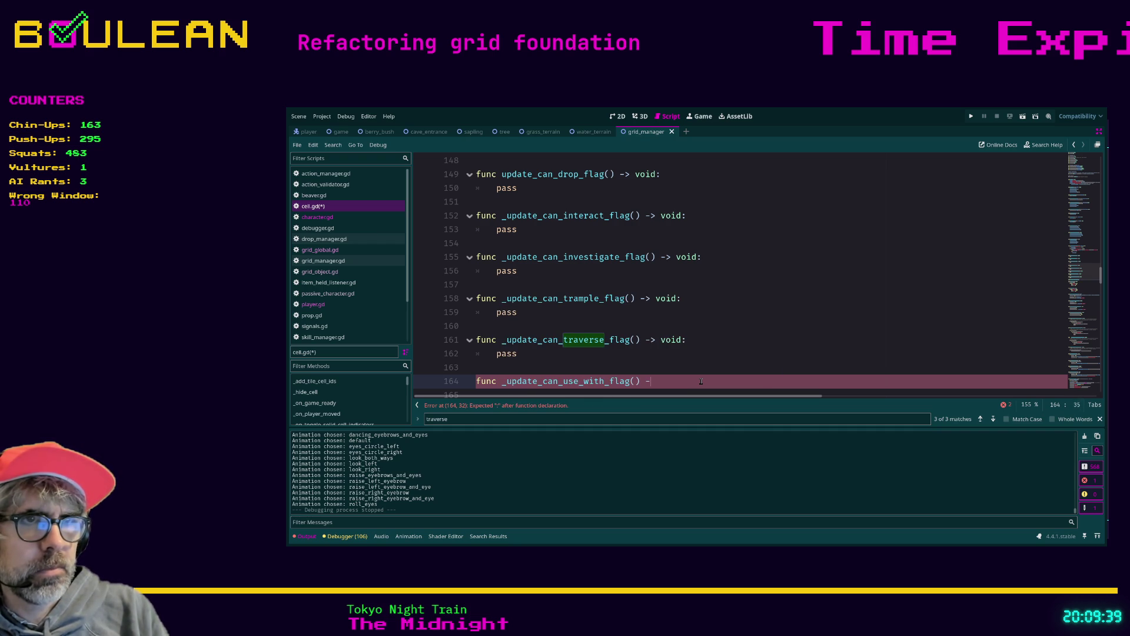
type("> void:")
key("Return")
type("pass")
key("Return")
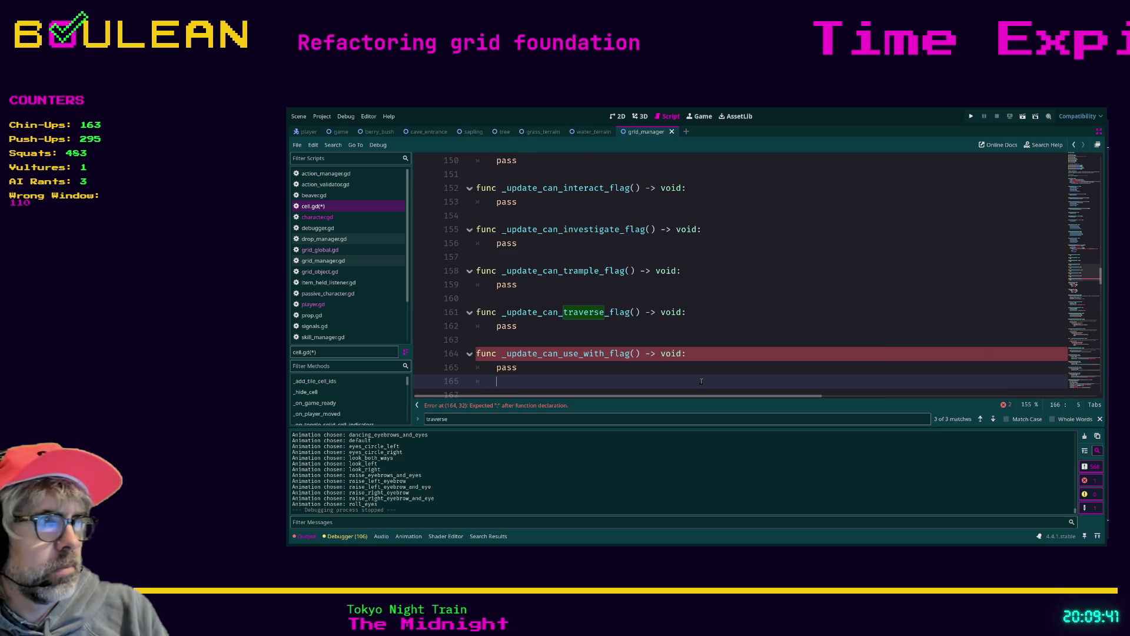
- Declare func update_can_wait_flag() -> void: and open its indented body line
key("Return")
type("func update_can_wait_f")
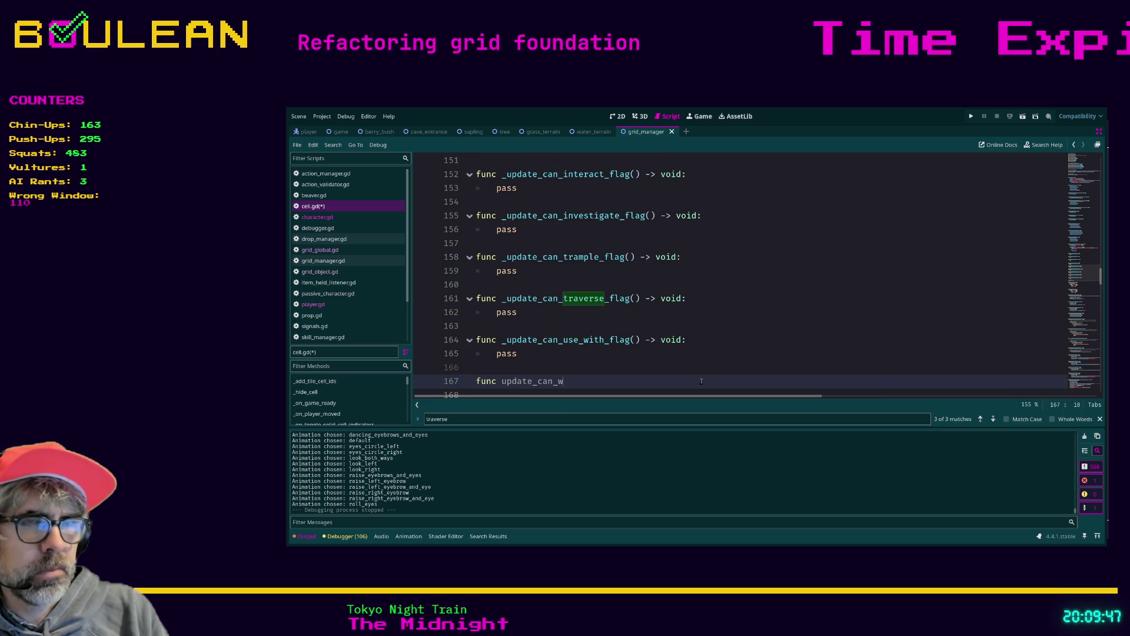
type("lag() ")
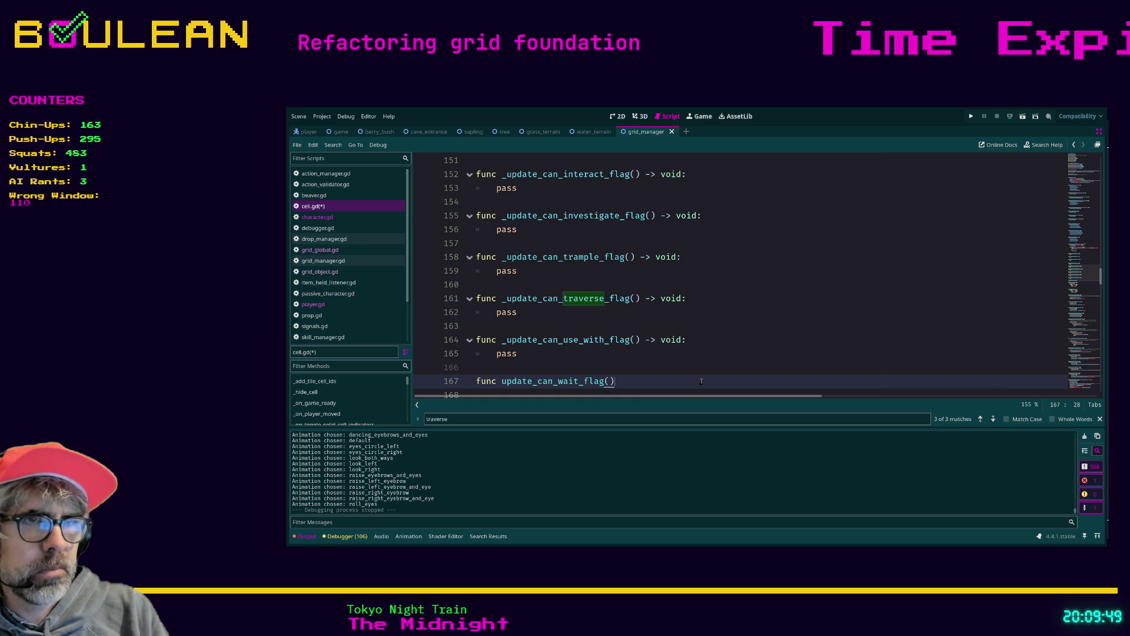
type("-> void:")
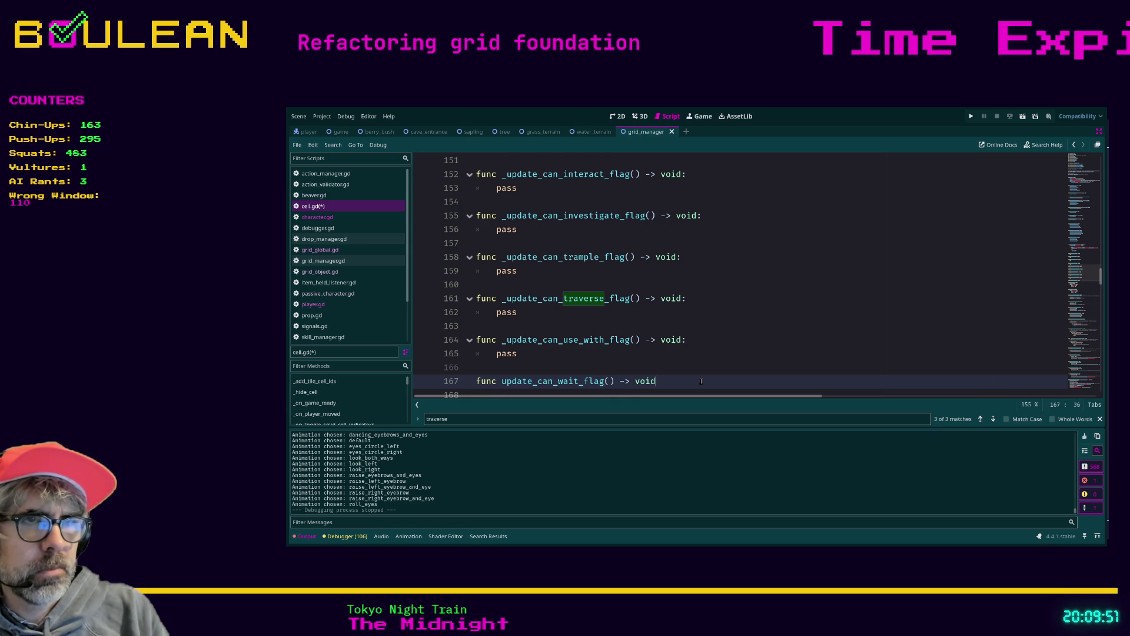
key("Return")
- Type can_wait = true in the wait-flag body, then revisit the use_with and _update_action_flags pass lines
type("can_wai")
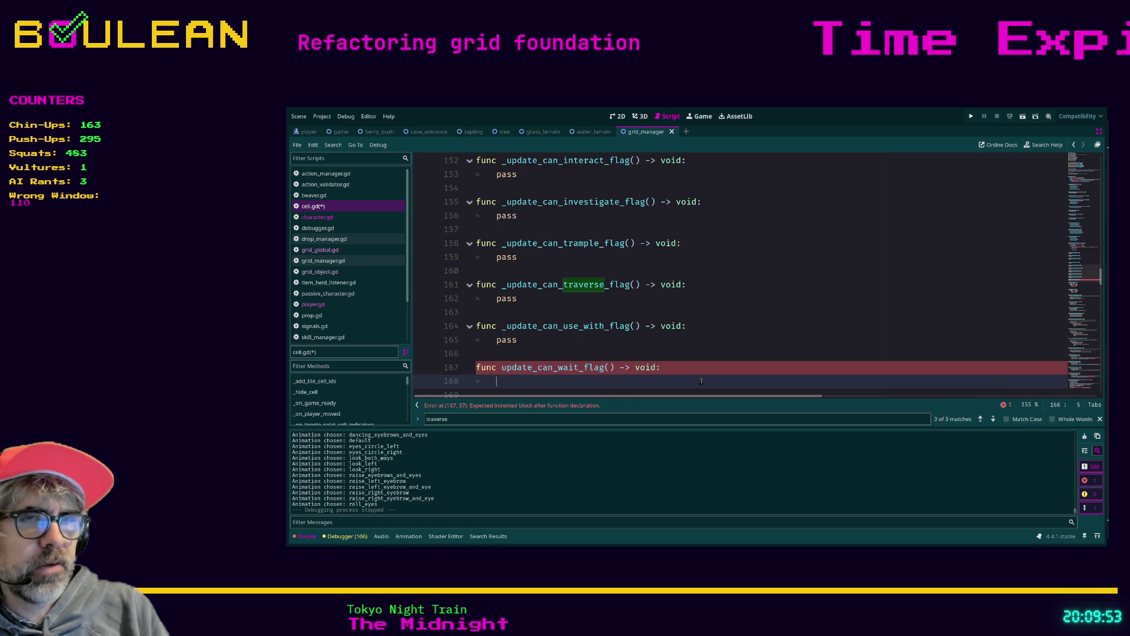
type("t")
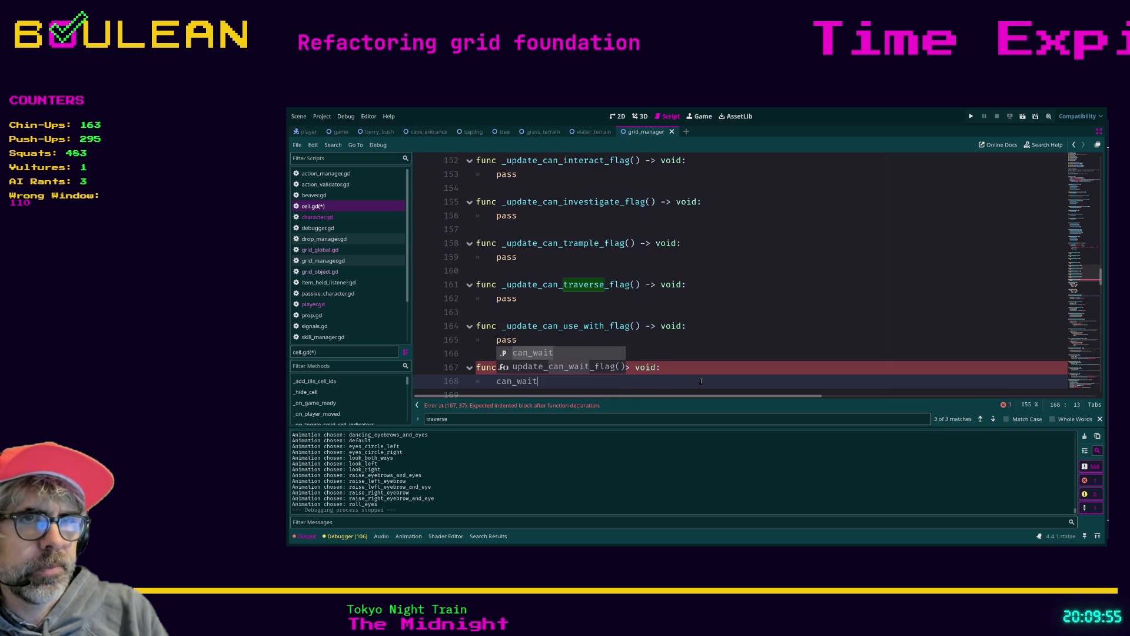
type(" = true")
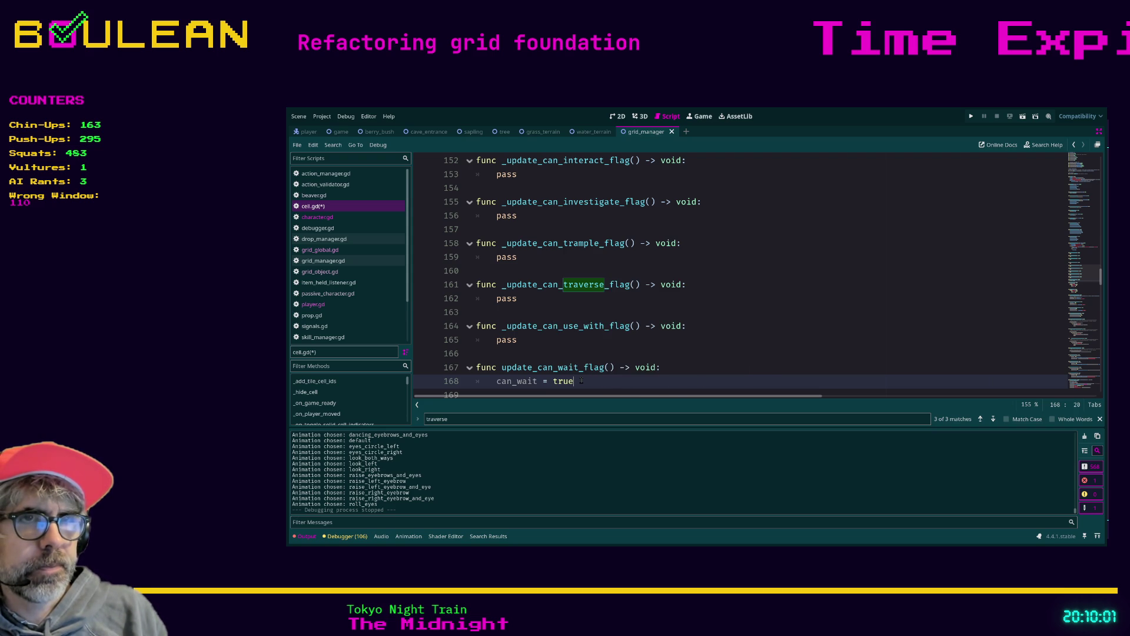
left_click(528, 346)
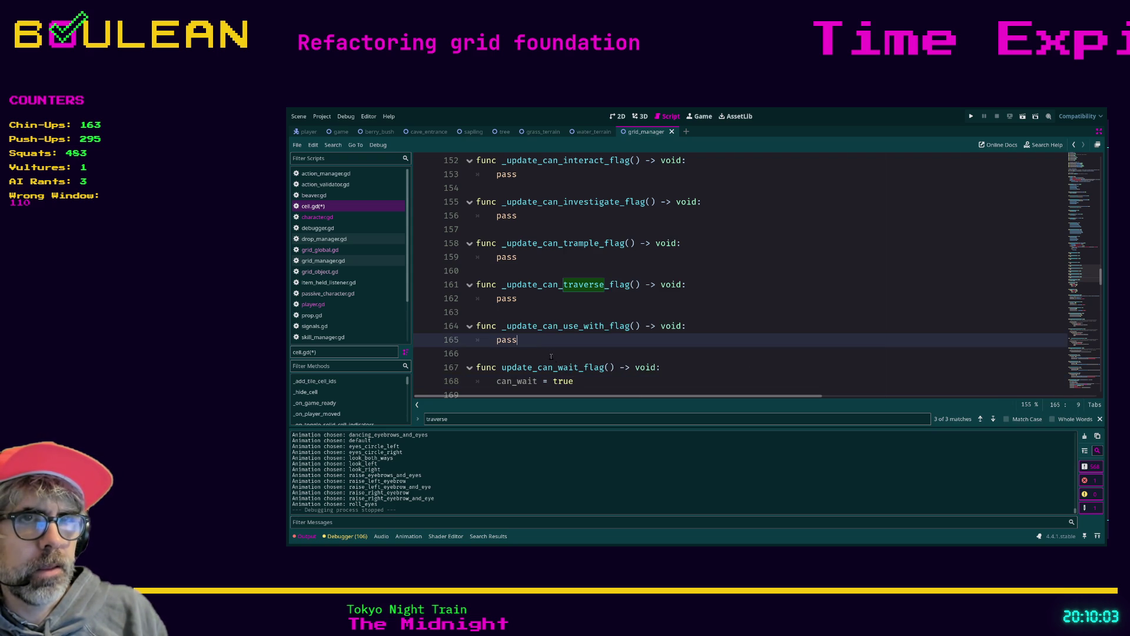
scroll(561, 361, "up", 6)
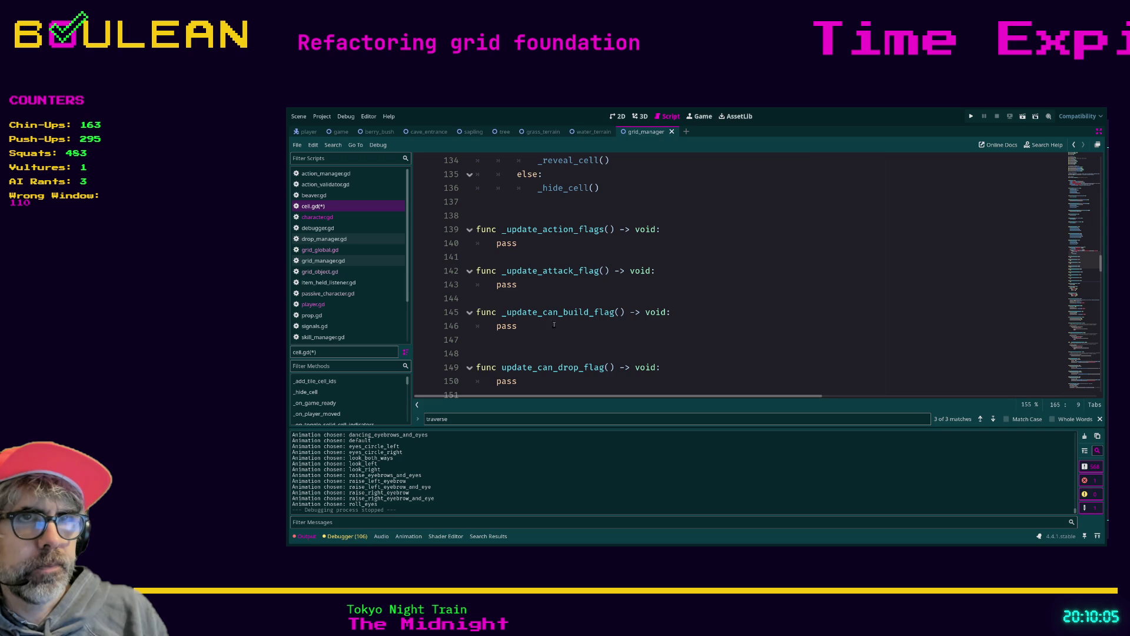
left_click(540, 247)
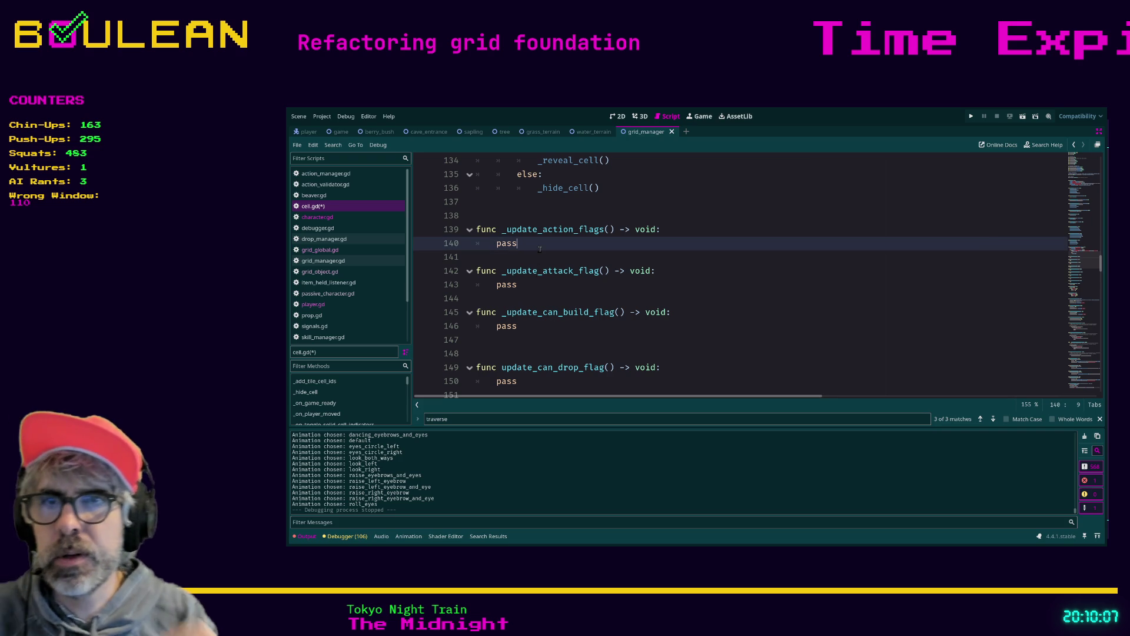
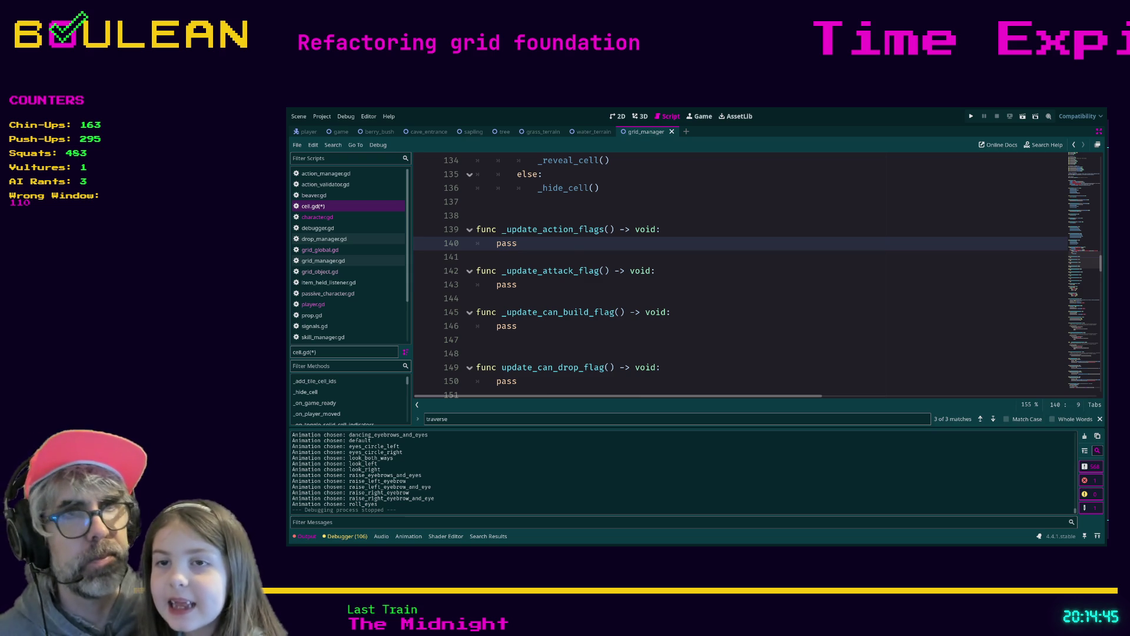
- Delete the extra blank line below _update_can_build_flag's pass
scroll(742, 274, "up", 2)
scroll(742, 274, "down", 2)
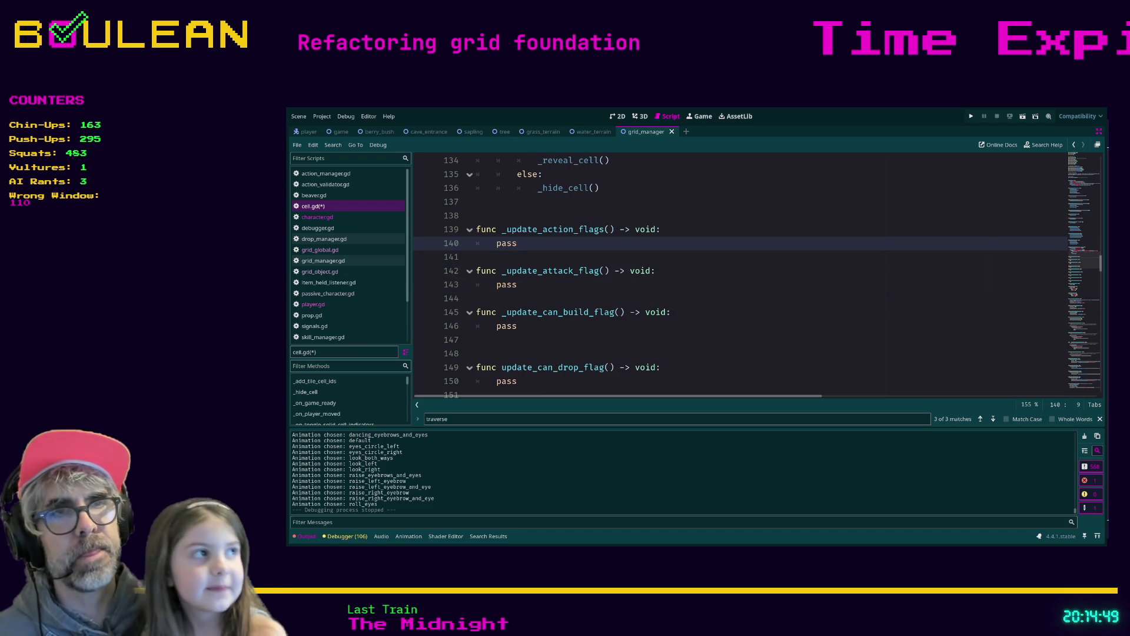
left_click(516, 354)
key("BackSpace")
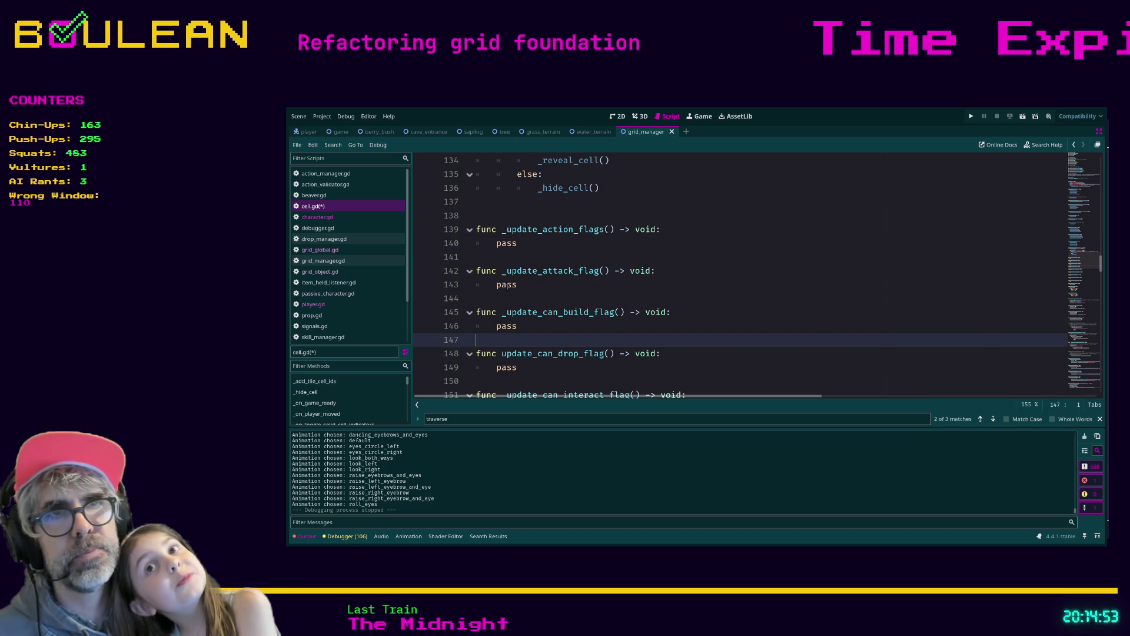
- Undo and redo the deletion, then return to the pass line in _update_action_flags
left_click(530, 244)
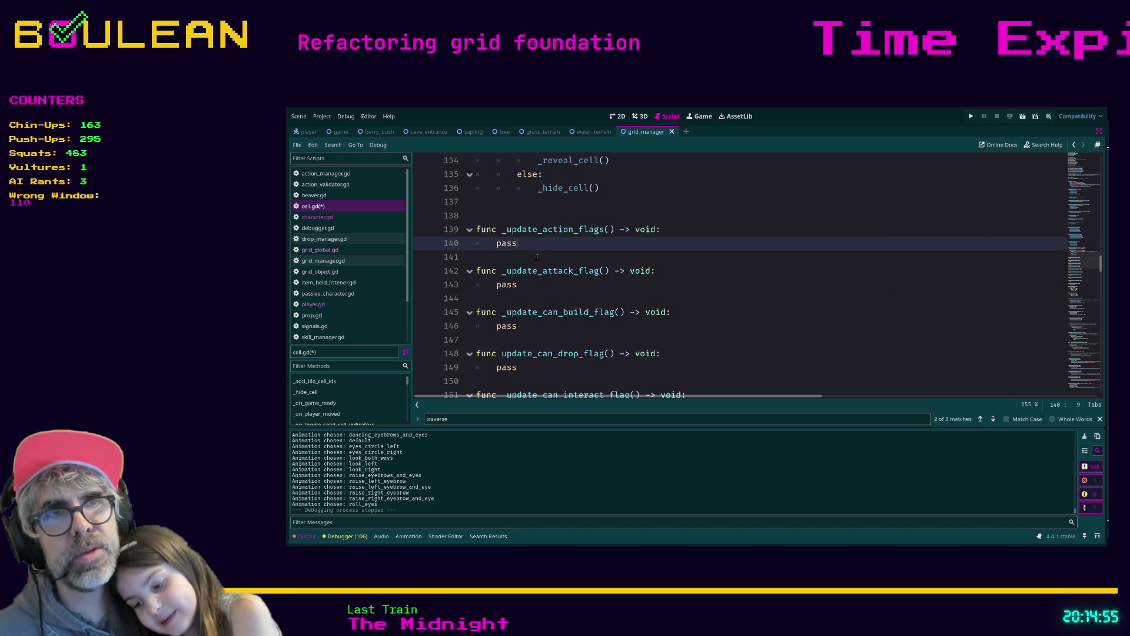
scroll(536, 259, "up", 3)
left_click(534, 262)
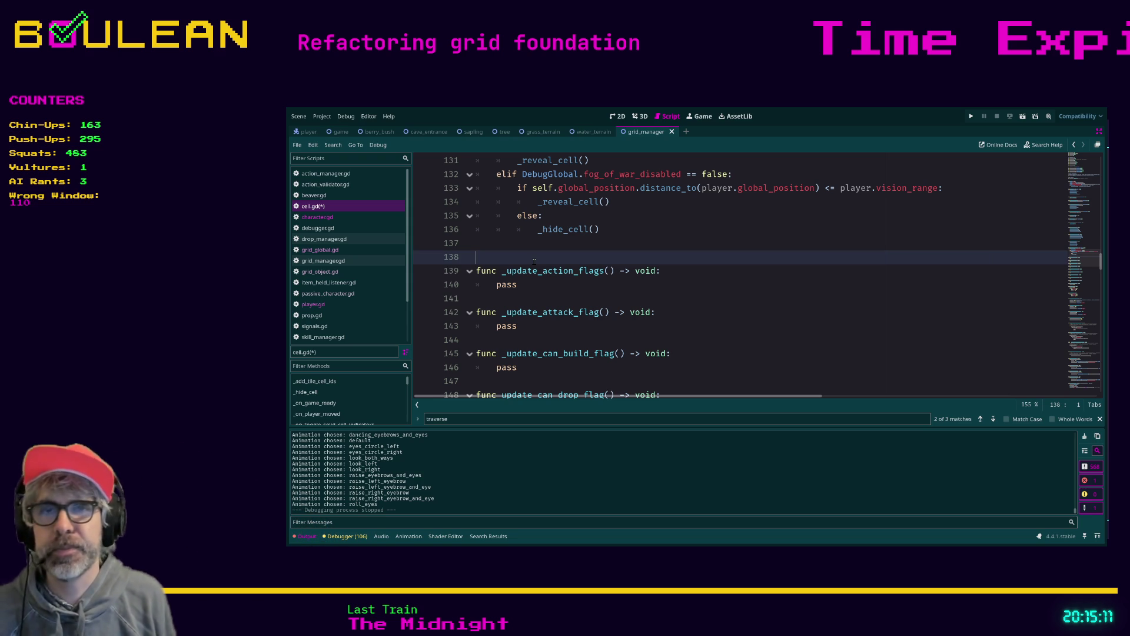
key("ctrl+z")
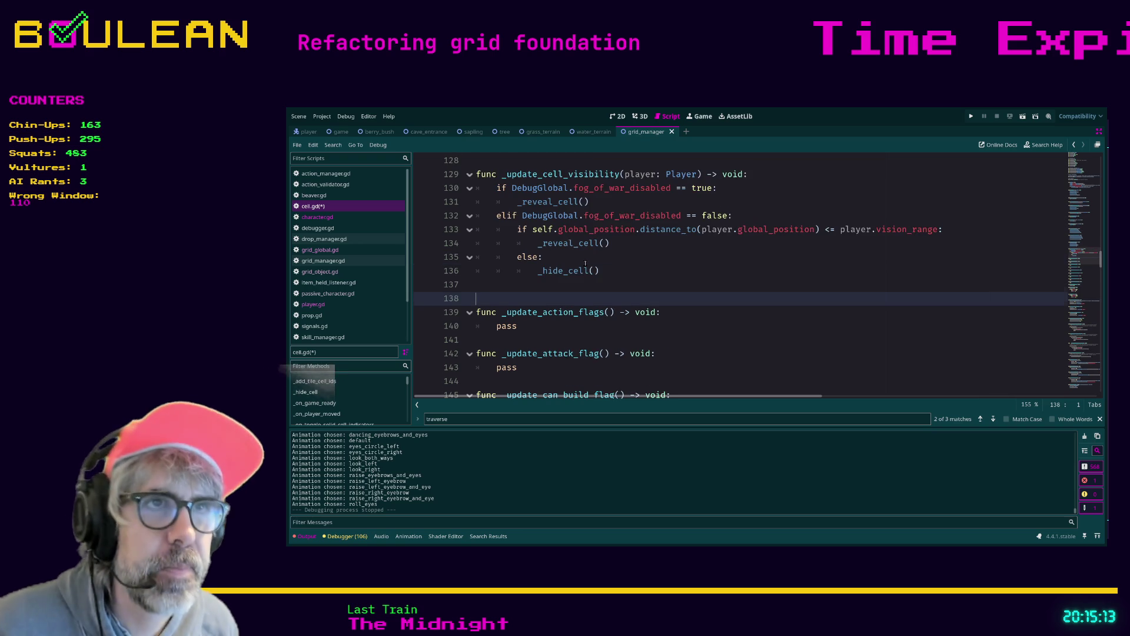
key("ctrl+shift+z")
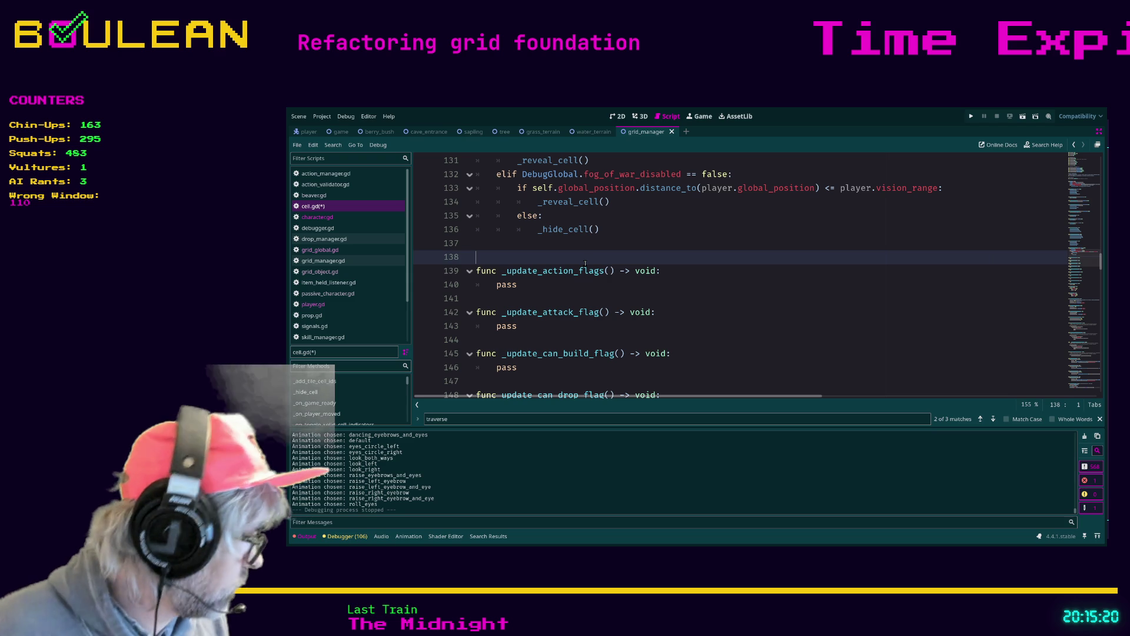
left_click(538, 285)
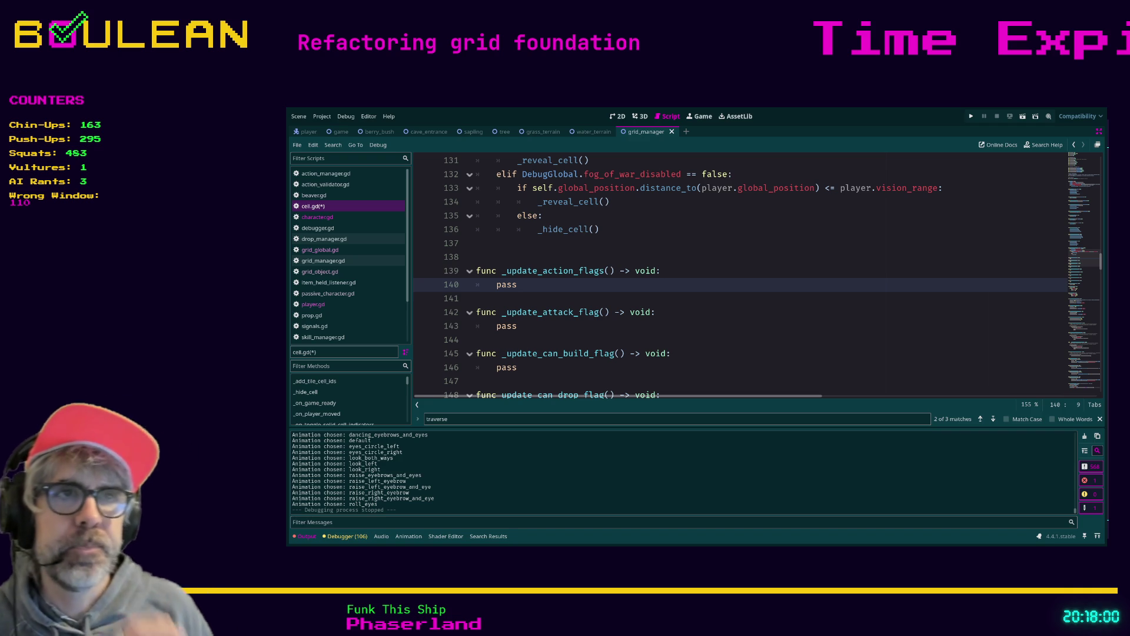
- Replace pass in _update_action_flags with _update_attack_flag() and _update_can_build_flag() calls
double_click(572, 289)
key("BackSpace")
type("_update_attack")
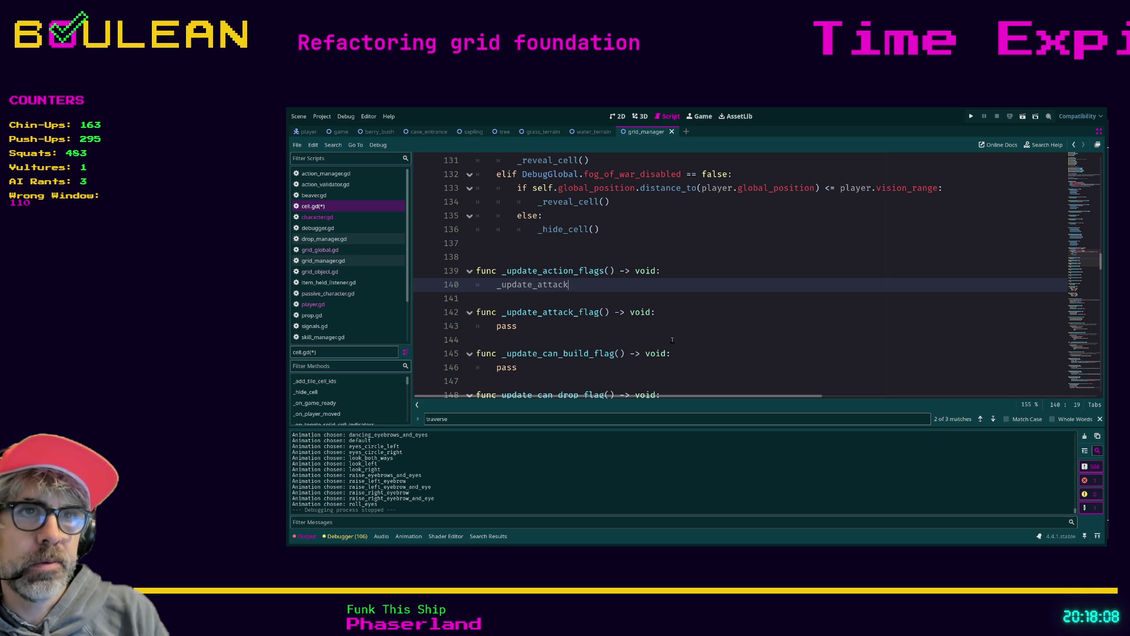
type("_")
key("Return")
key("Return")
type("_update_can_build_f")
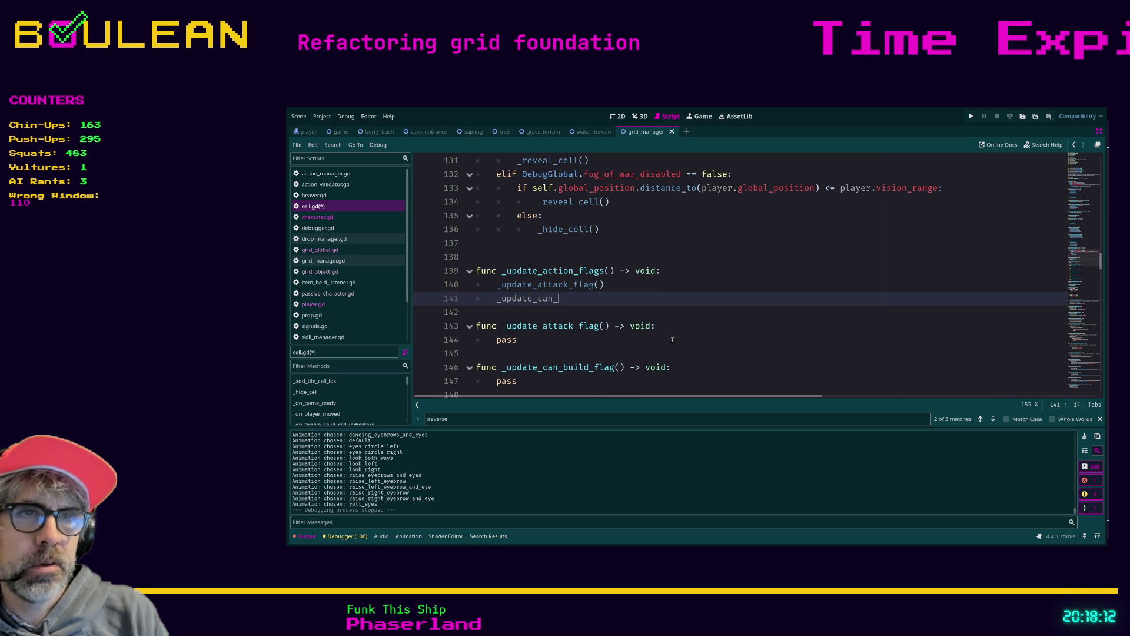
type("lag()")
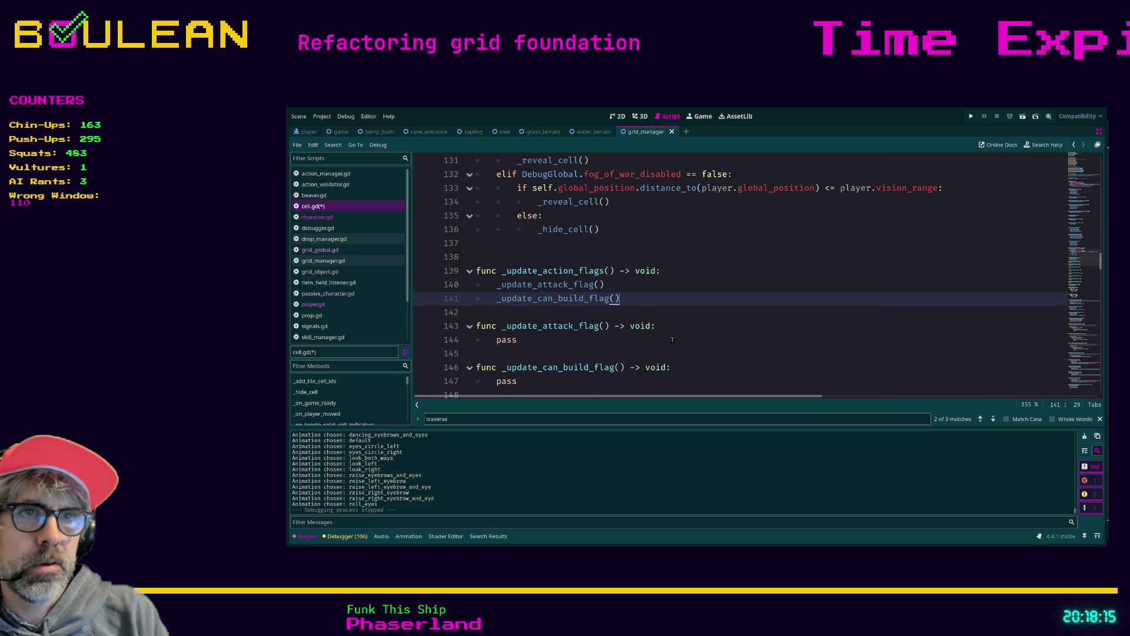
key("Return")
- Add _update_can_interact_flag() and, above it, _update_can_drop_flag() calls
type("_update")
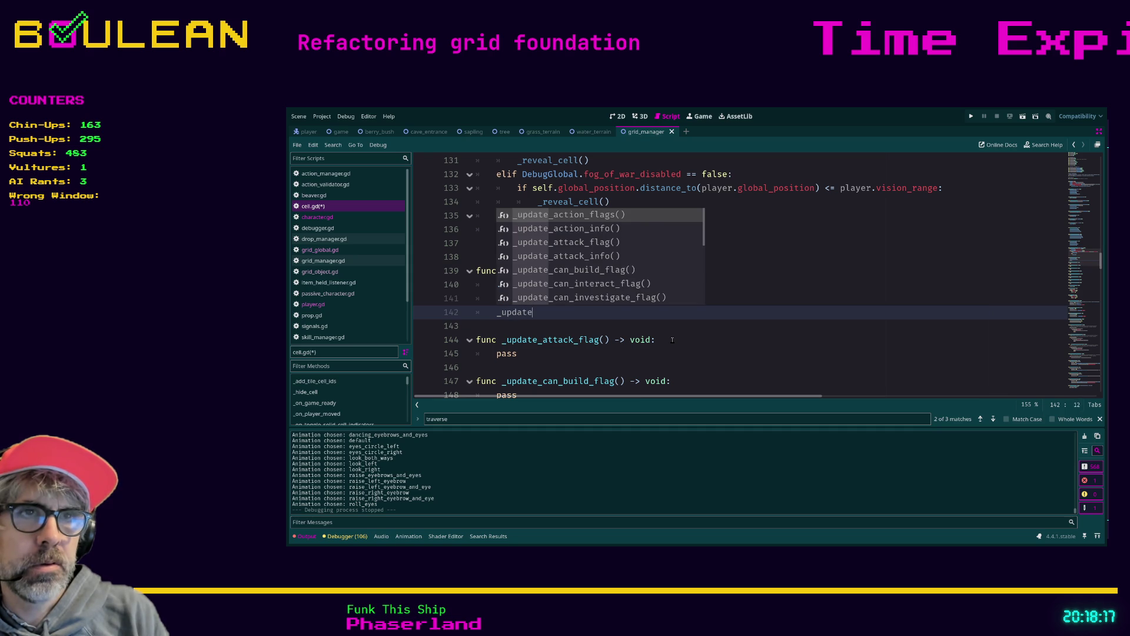
key("Down")
key("Down")
key("Down")
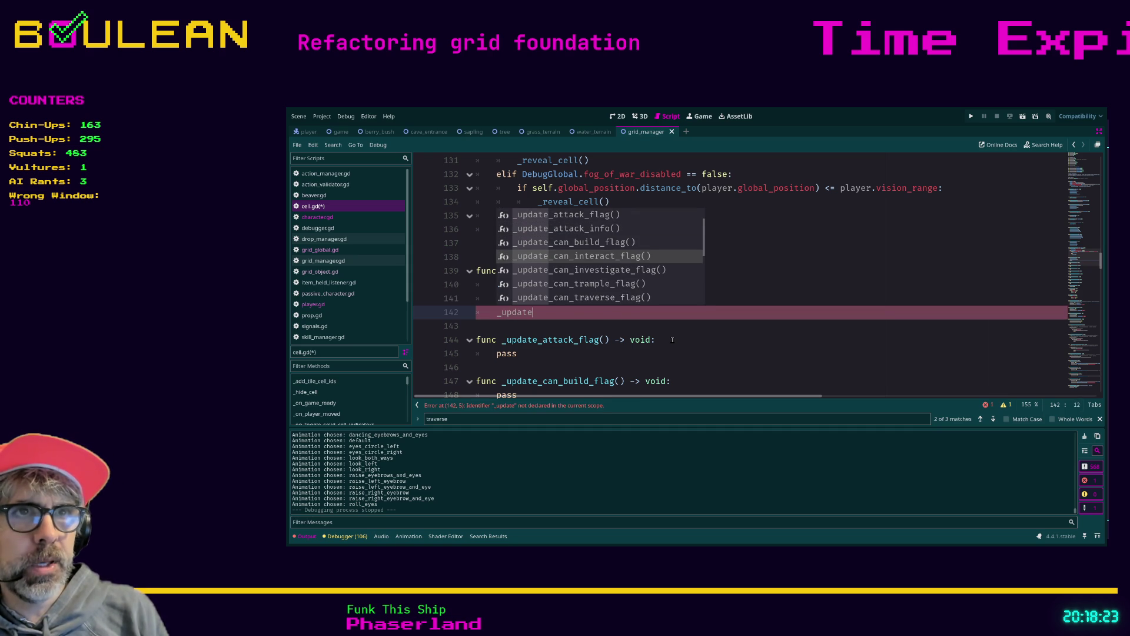
key("Return")
key("Up")
key("End")
key("Return")
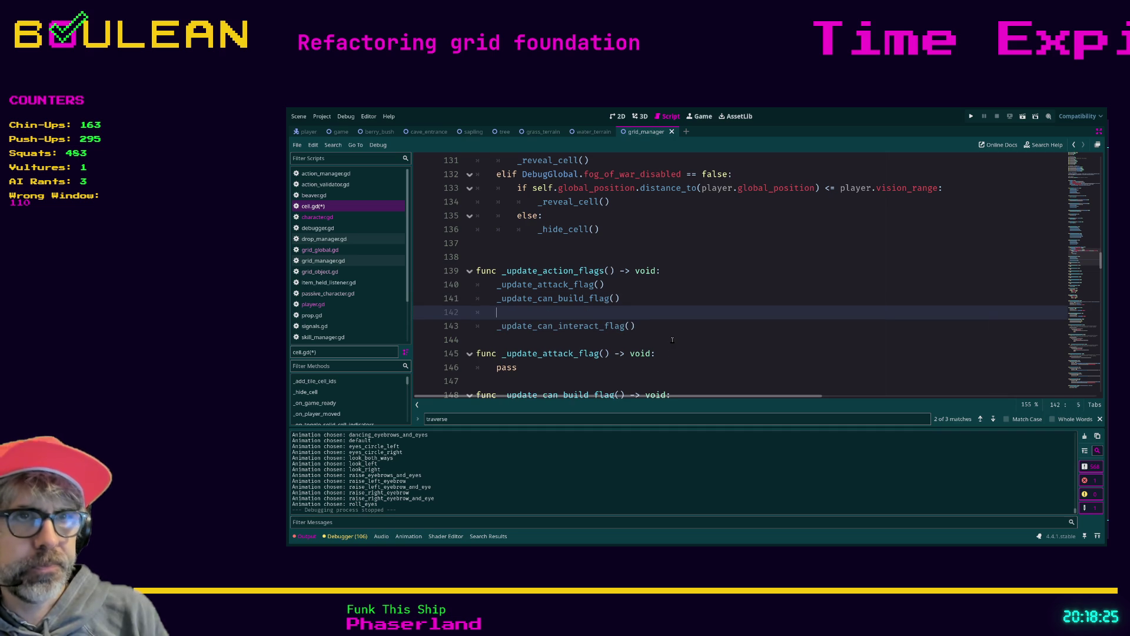
type("_update_ca")
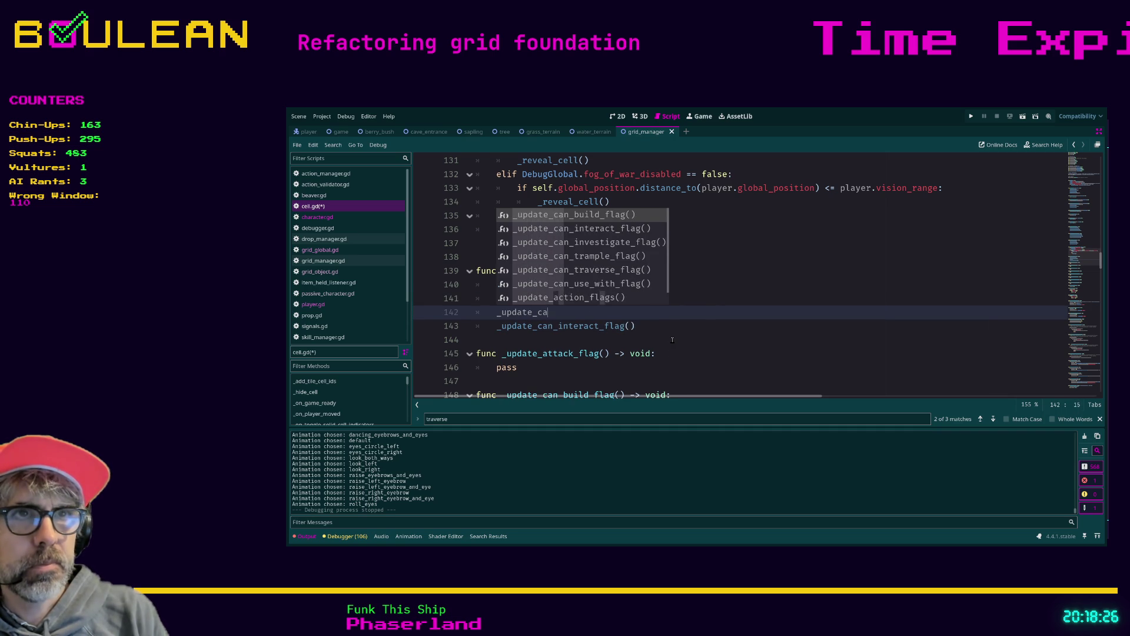
type("n_drop_flag()")
scroll(673, 340, "down", 2)
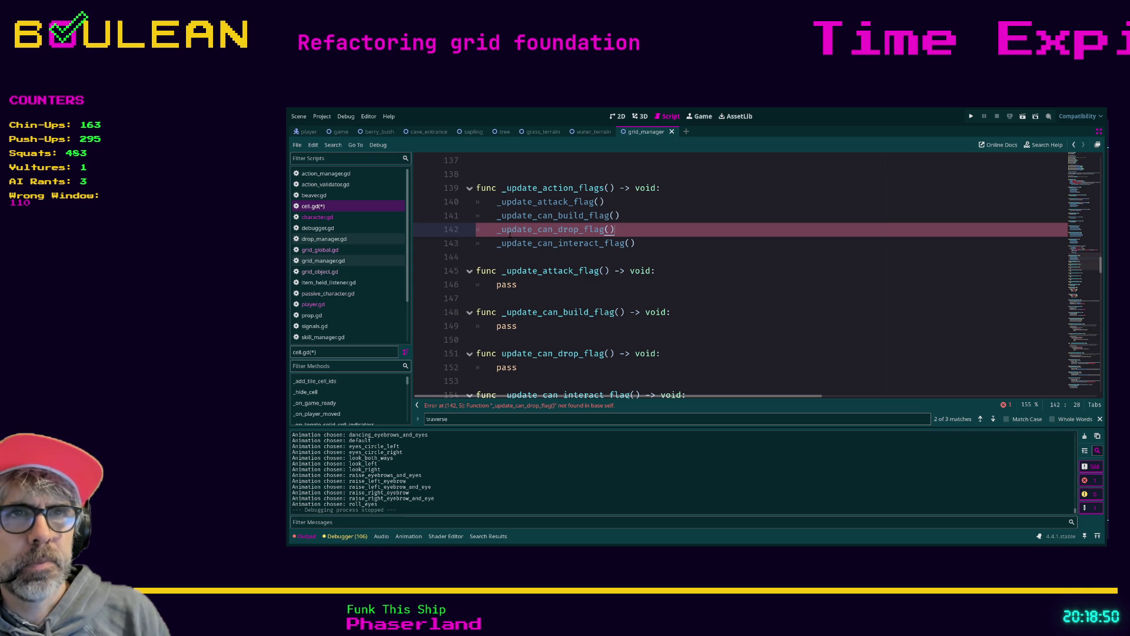
- Prefix the update_can_drop_flag definition with an underscore to match its call
left_click(497, 232)
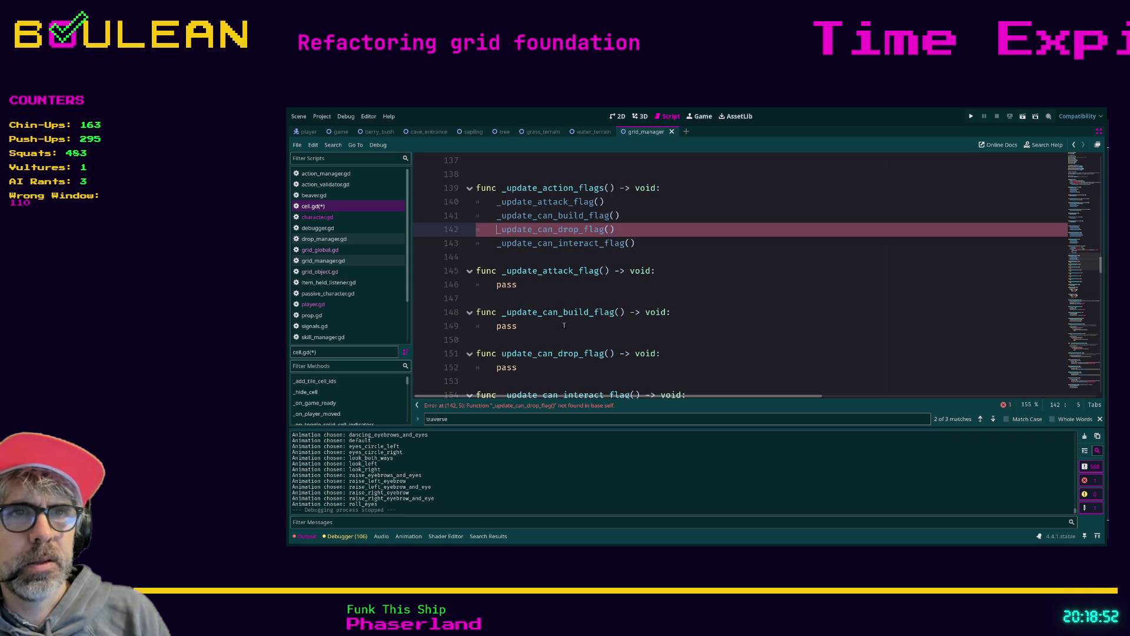
double_click(558, 232)
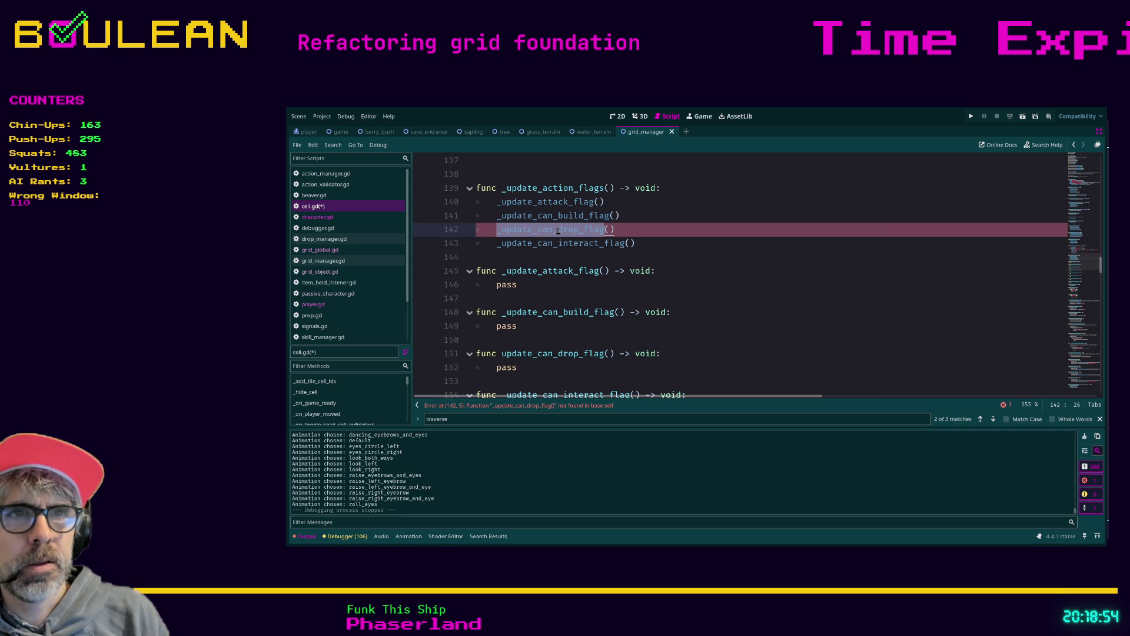
double_click(536, 354)
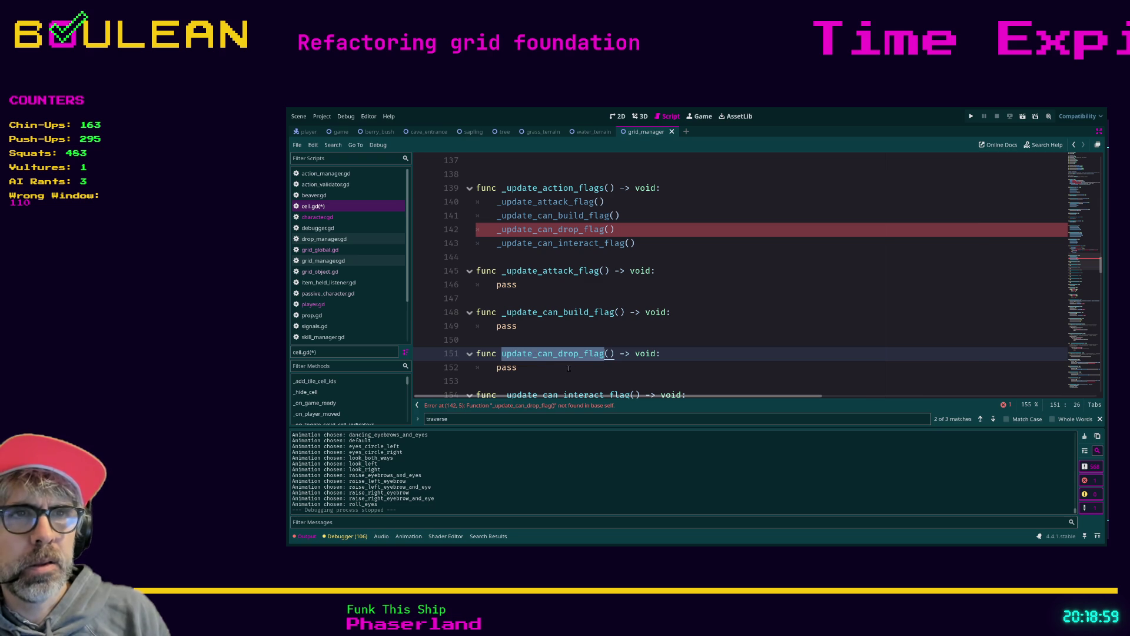
left_click(502, 354)
type("_")
left_click(645, 243)
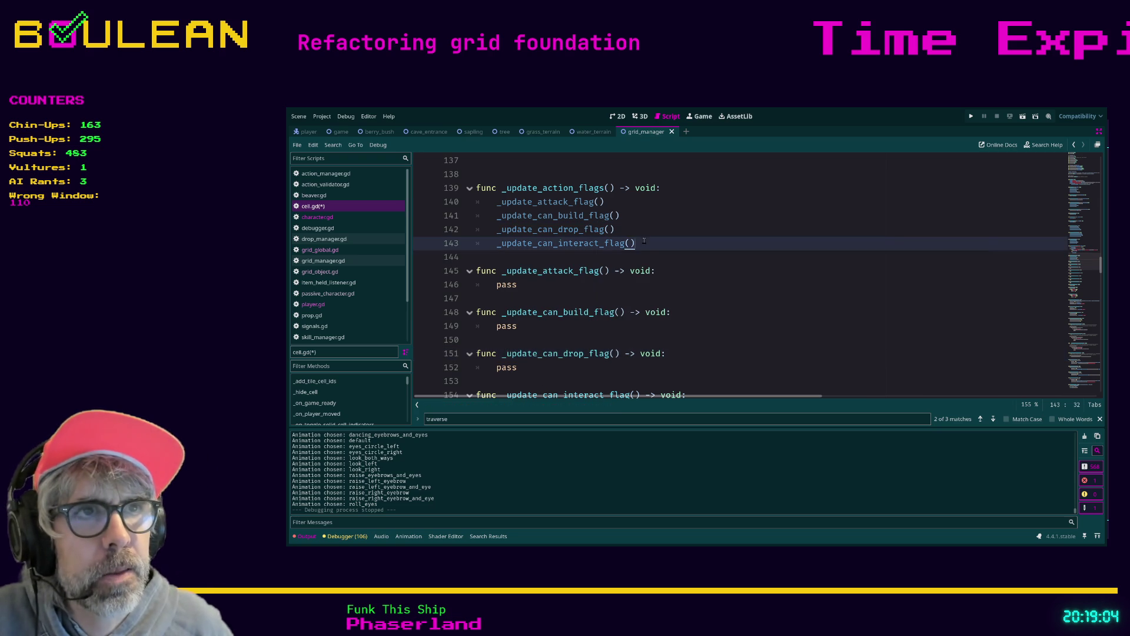
- Add calls to _update_can_investigate_flag() and _update_can_trample_flag() after the interact call
key("Return")
type("_up")
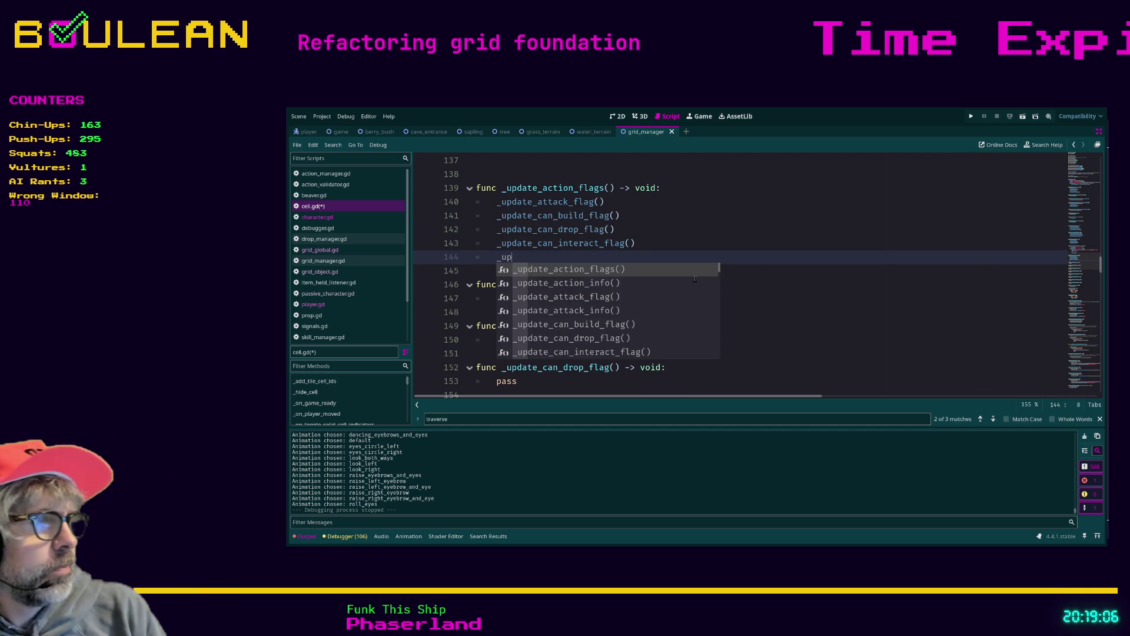
type("date_can")
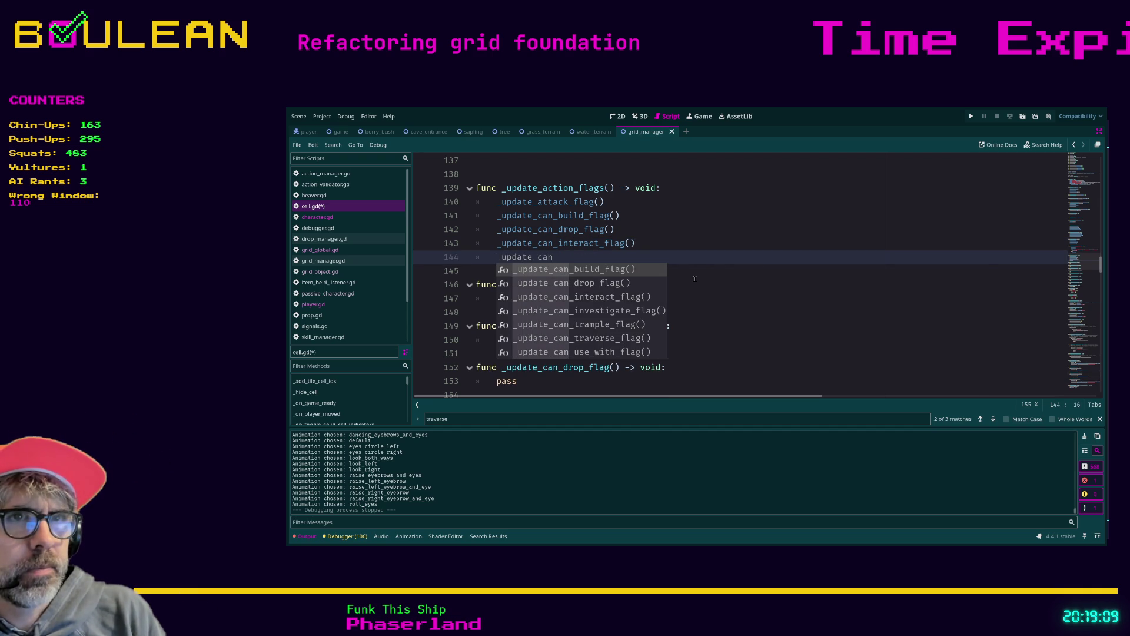
type("_in")
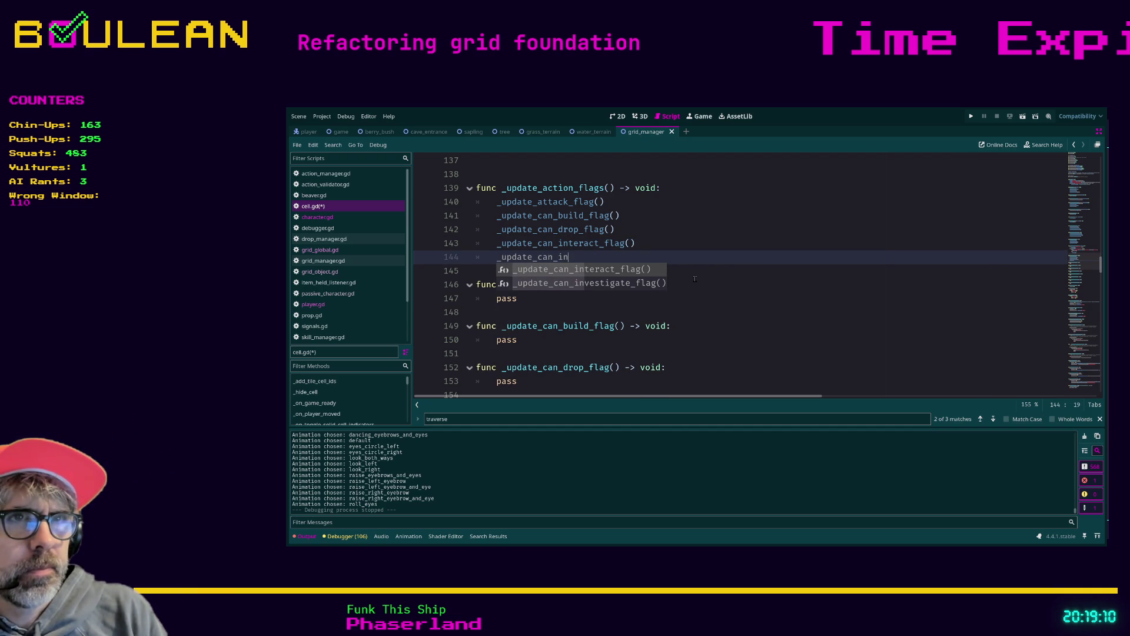
key("Down")
key("Return")
key("Return")
type("_update_c")
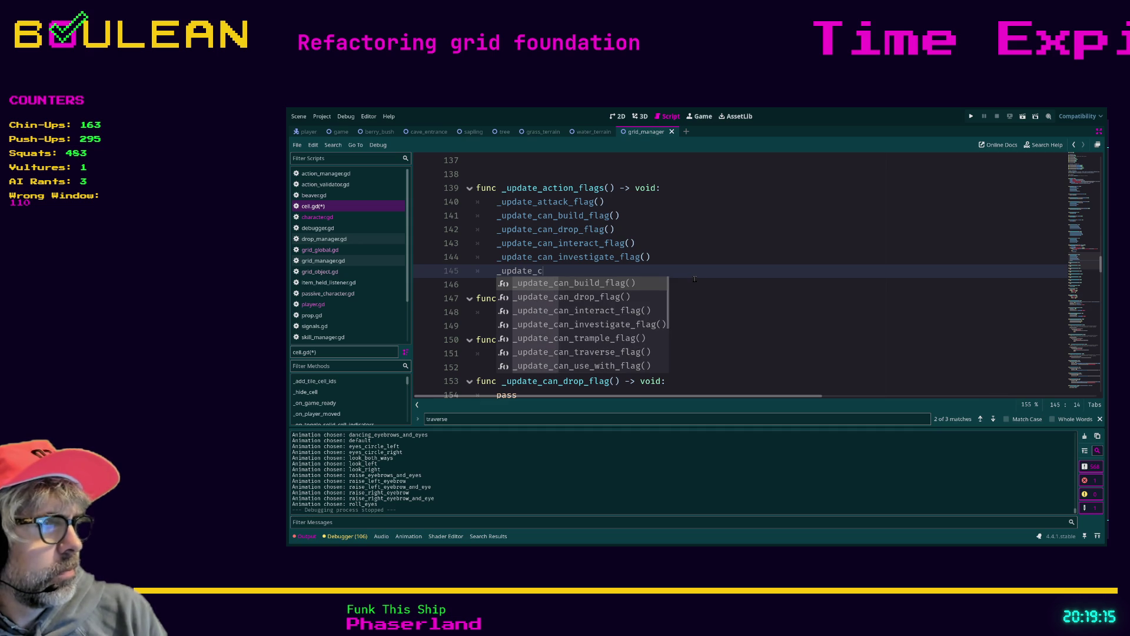
type("an_tram")
key("Return")
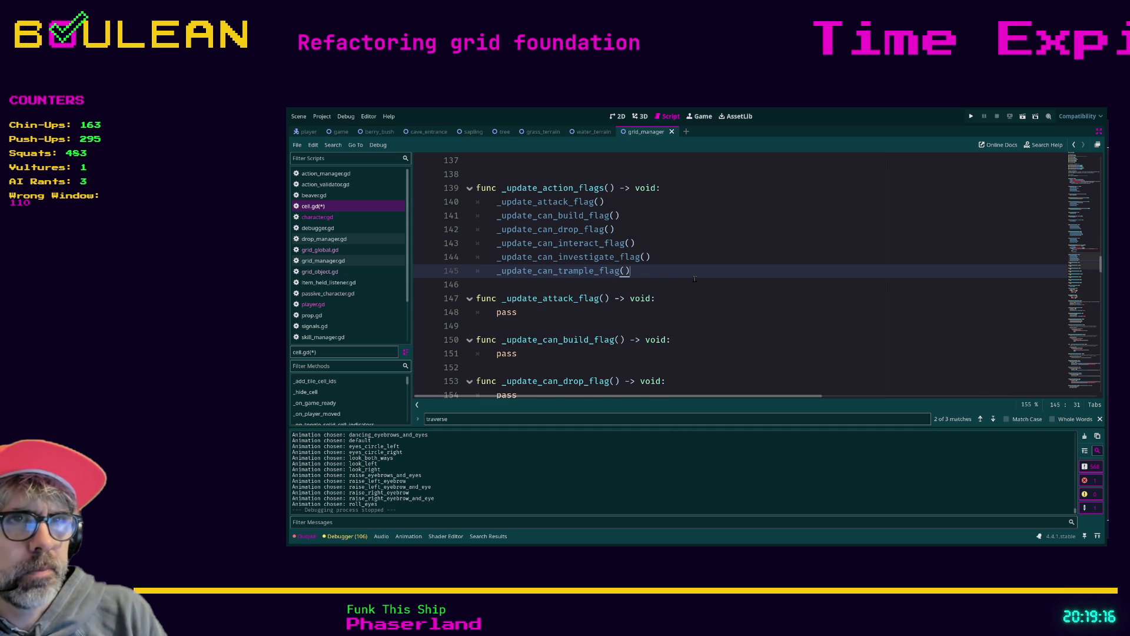
key("Return")
- Add _update_can_traverse_flag(), _update_can_use_with_flag() and _update_can_wait_flag() calls
type("_")
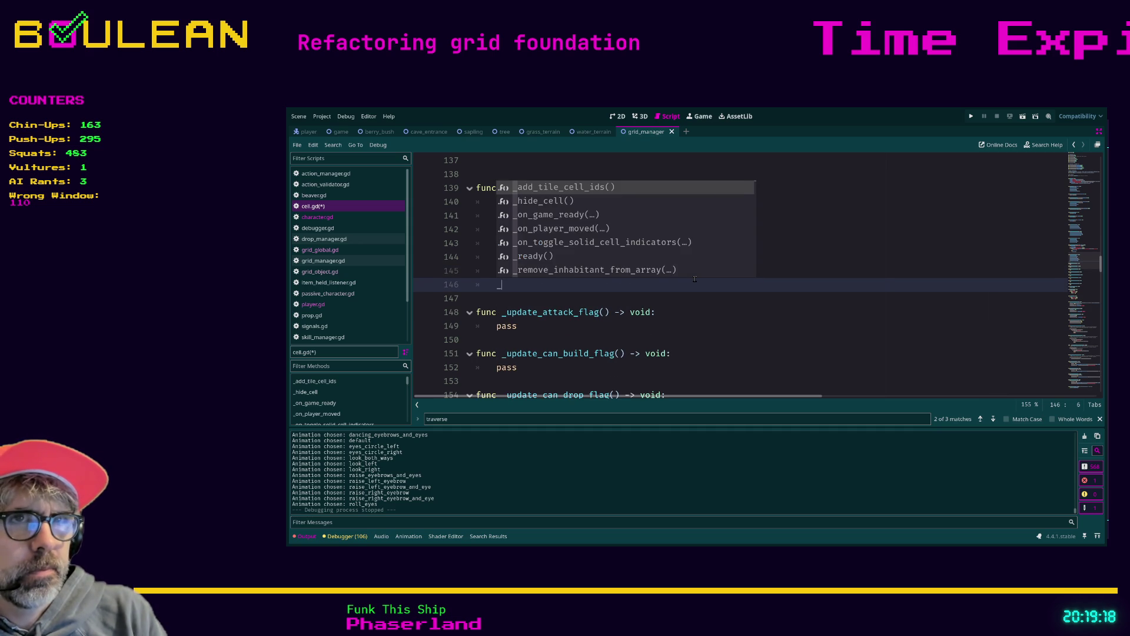
type("updat")
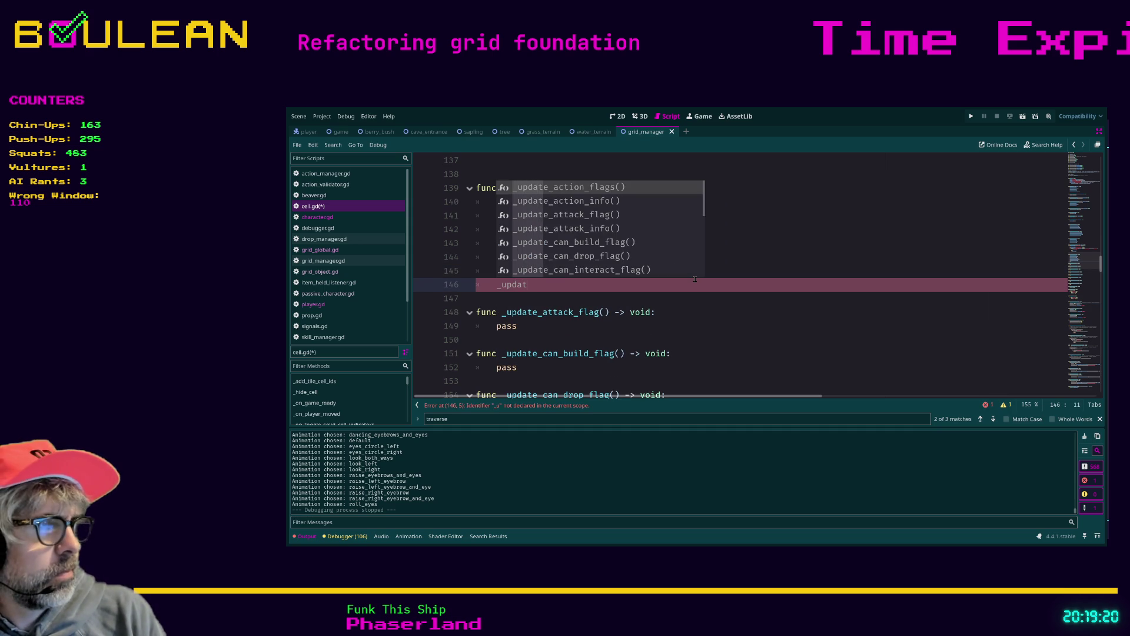
type("e_can_tr")
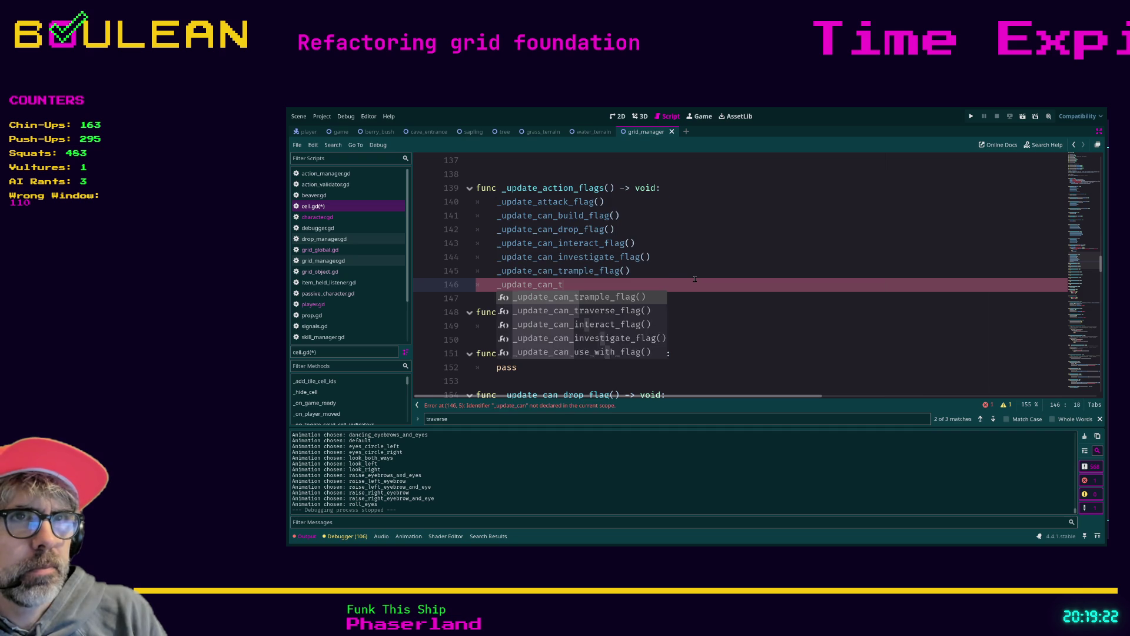
key("Down")
key("Return")
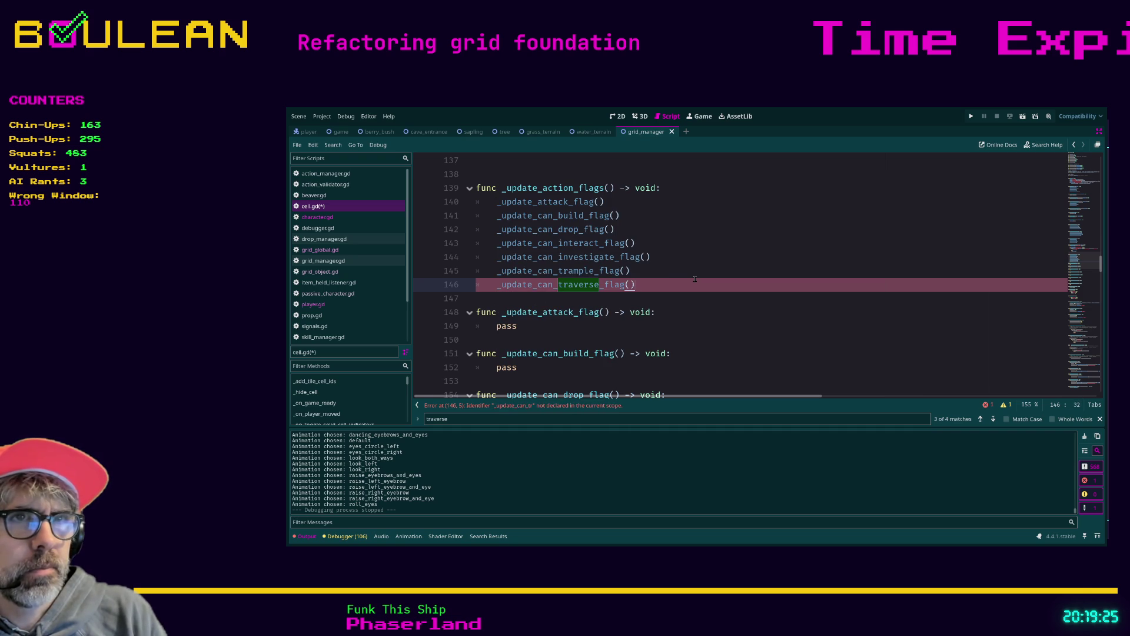
key("Return")
type("_updat")
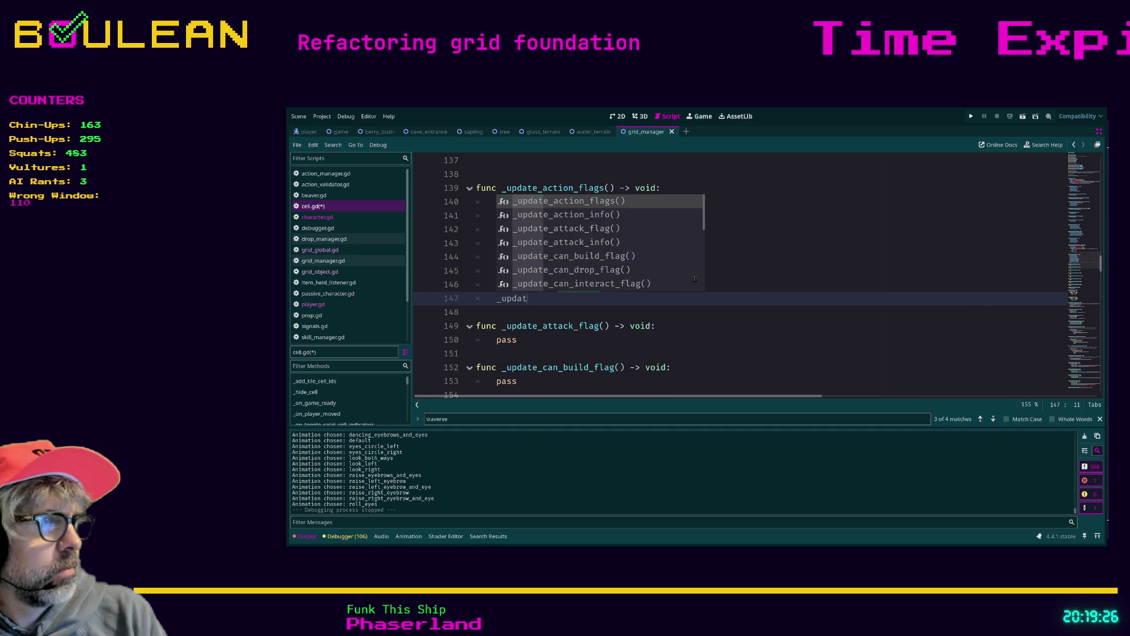
type("e_can_u")
key("Return")
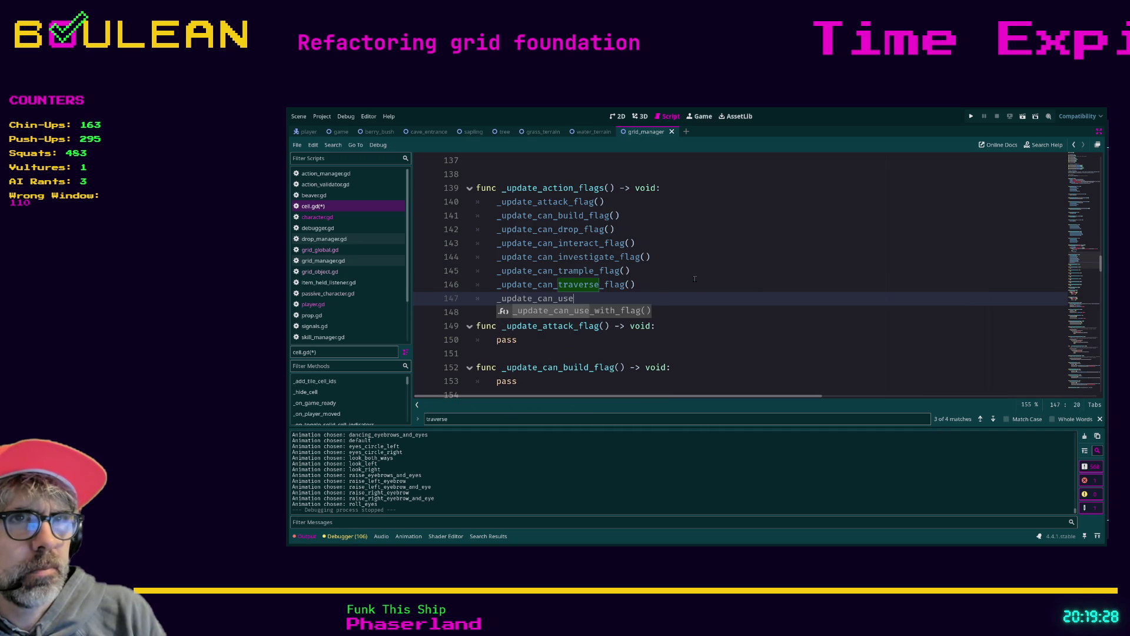
key("Return")
type("_")
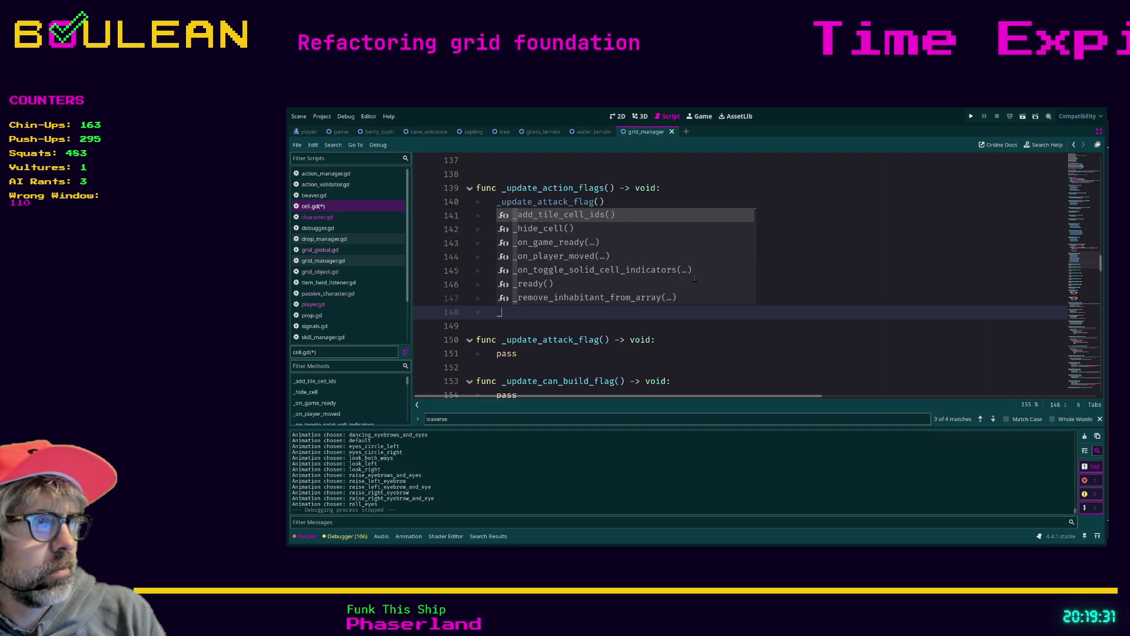
type("update_can_wa")
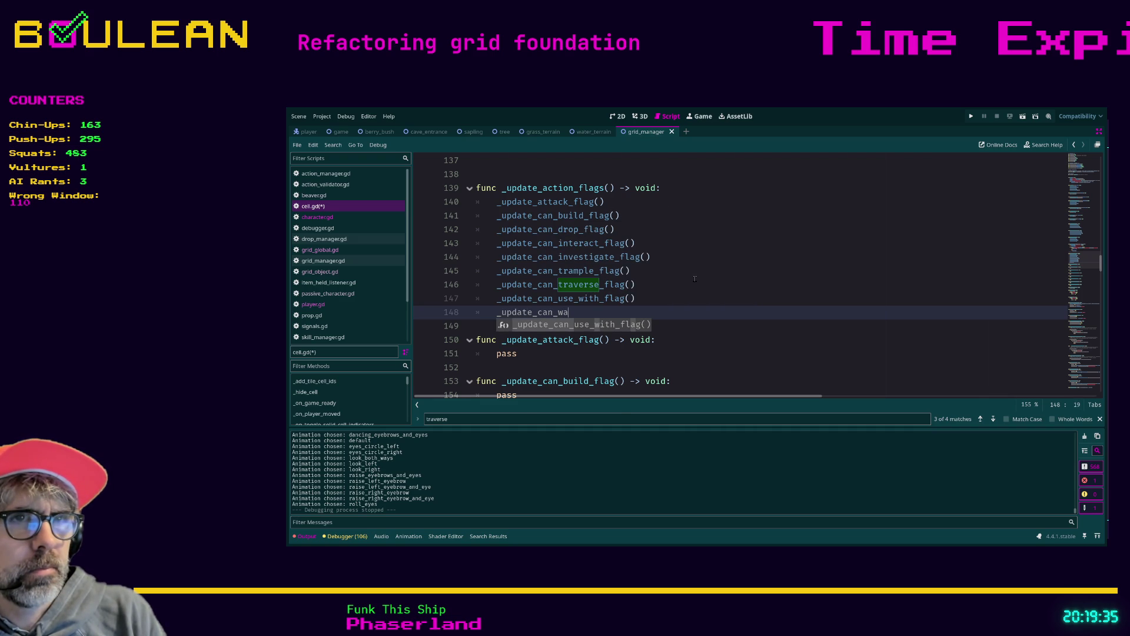
type("i")
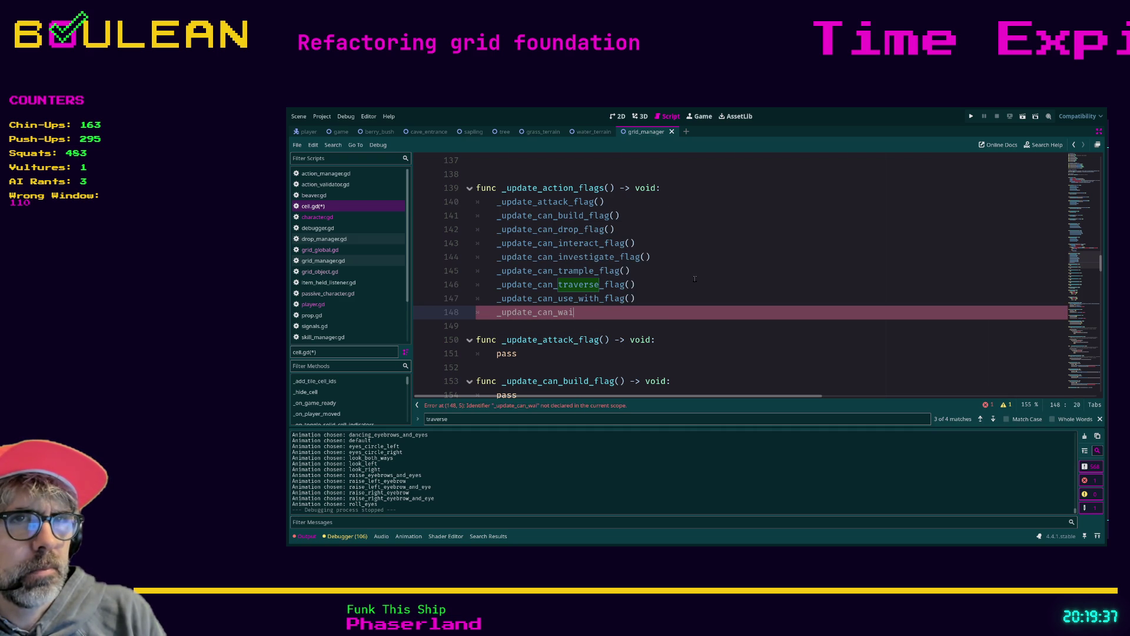
type("t_flag()")
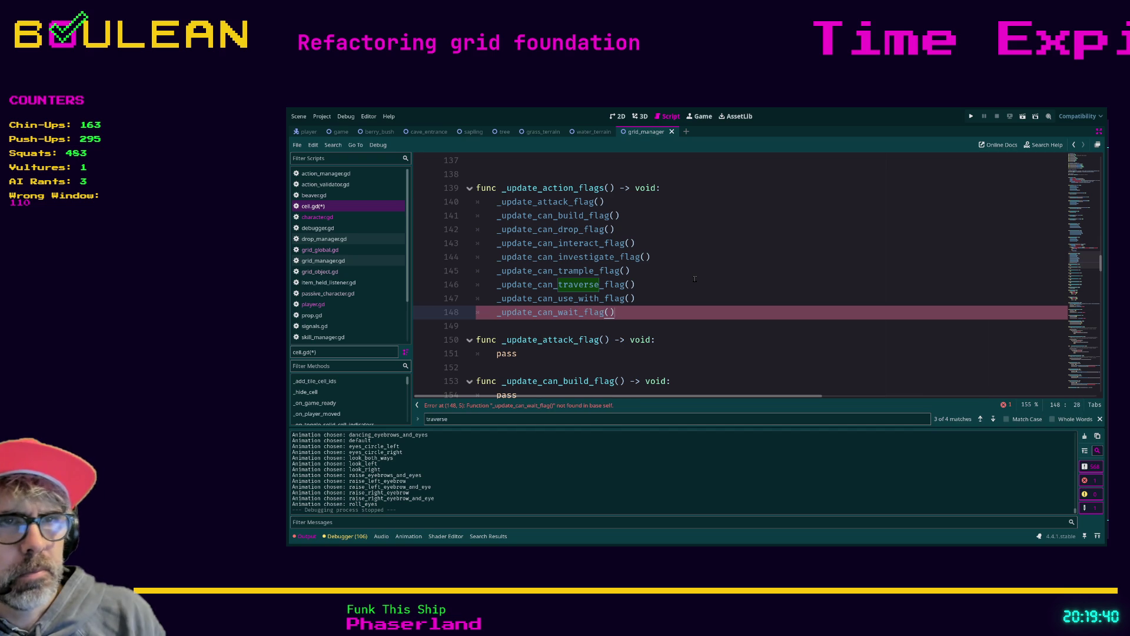
scroll(694, 278, "down", 9)
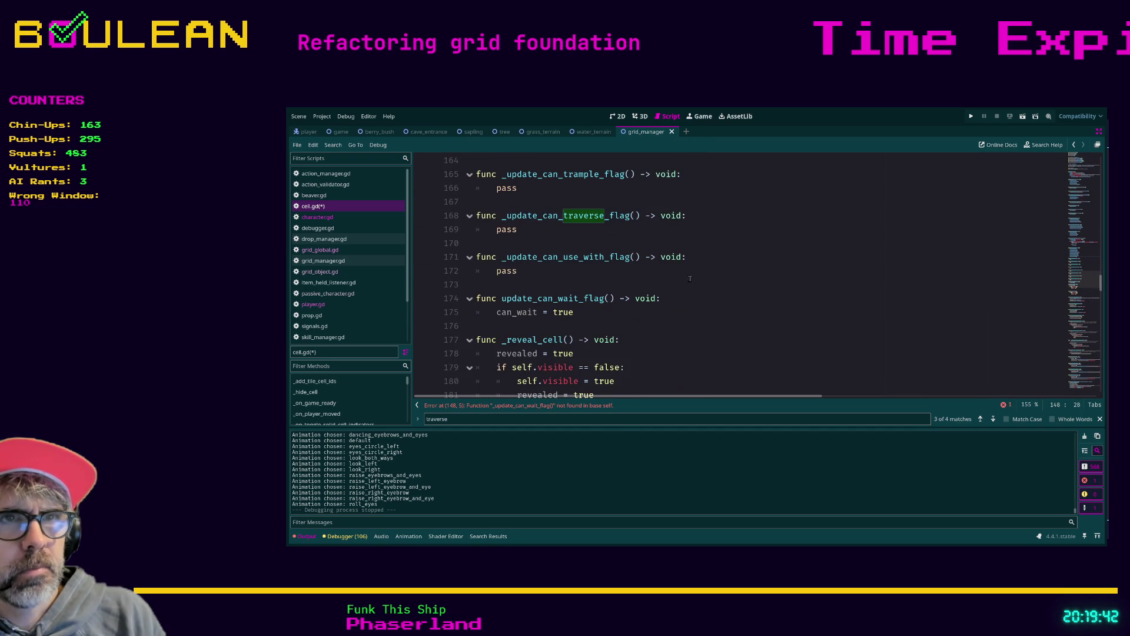
- Rename update_can_wait_flag to _update_can_wait_flag and save cell.gd
left_click(501, 298)
type("_")
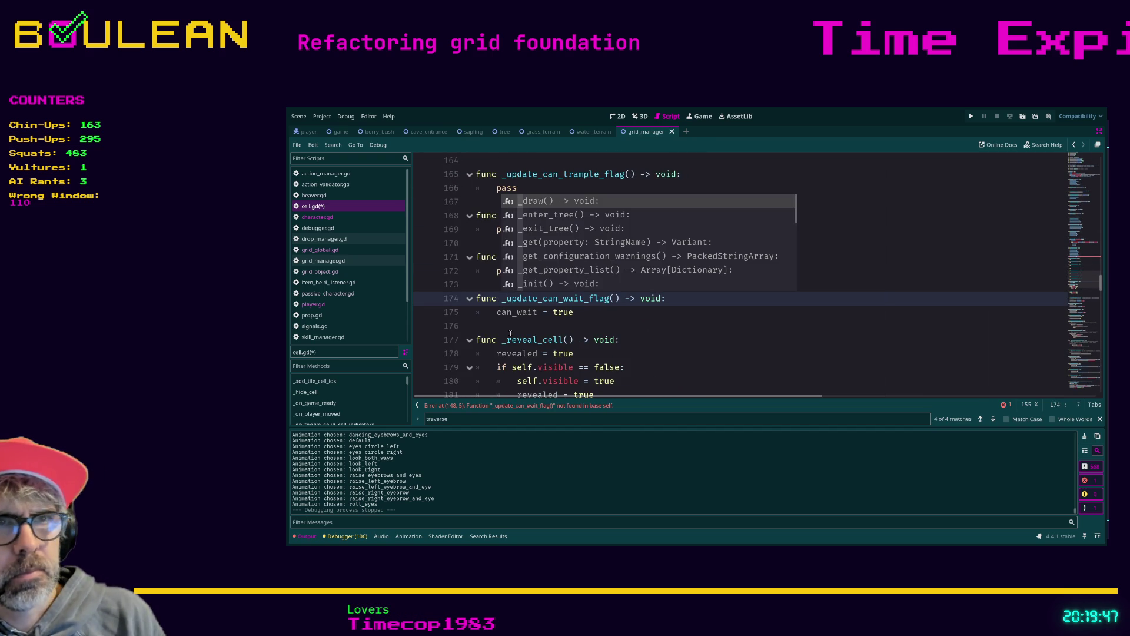
left_click(670, 341)
scroll(670, 346, "up", 5)
scroll(670, 345, "up", 4)
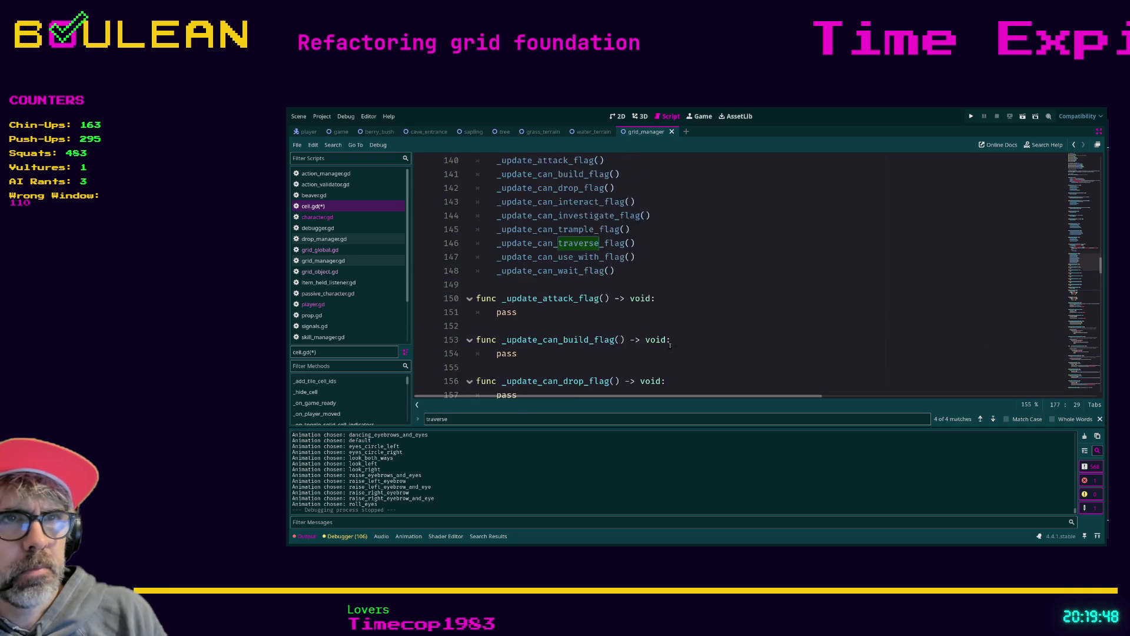
left_click(659, 315)
key("ctrl+s")
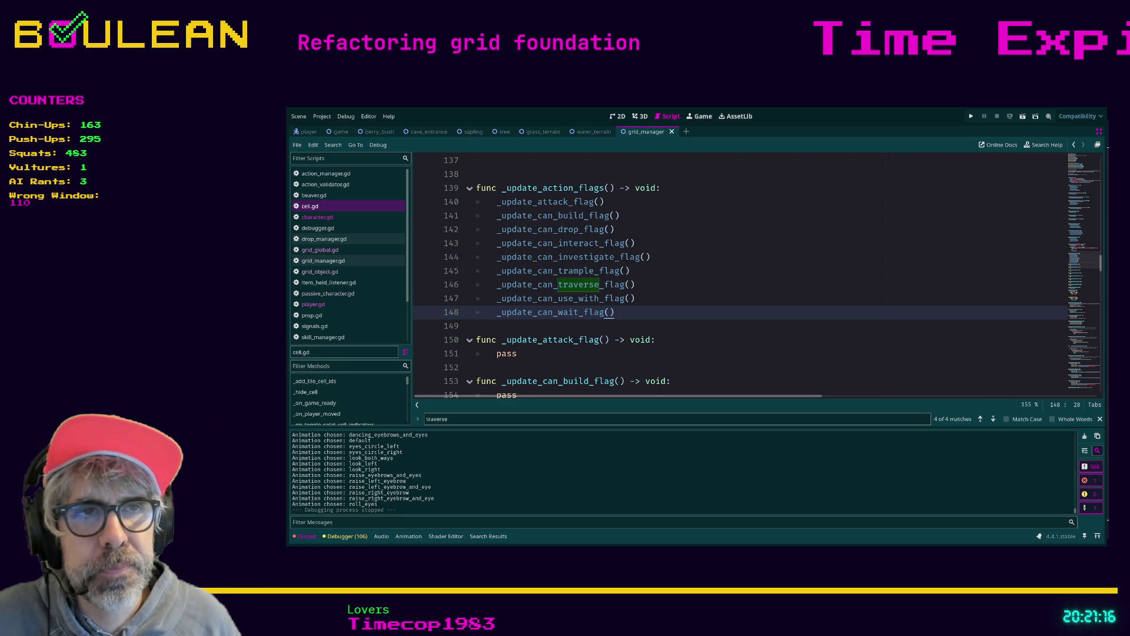
- Replace pass in _update_attack_flag with 'if priority_attackable_inhabitant:'
double_click(506, 354)
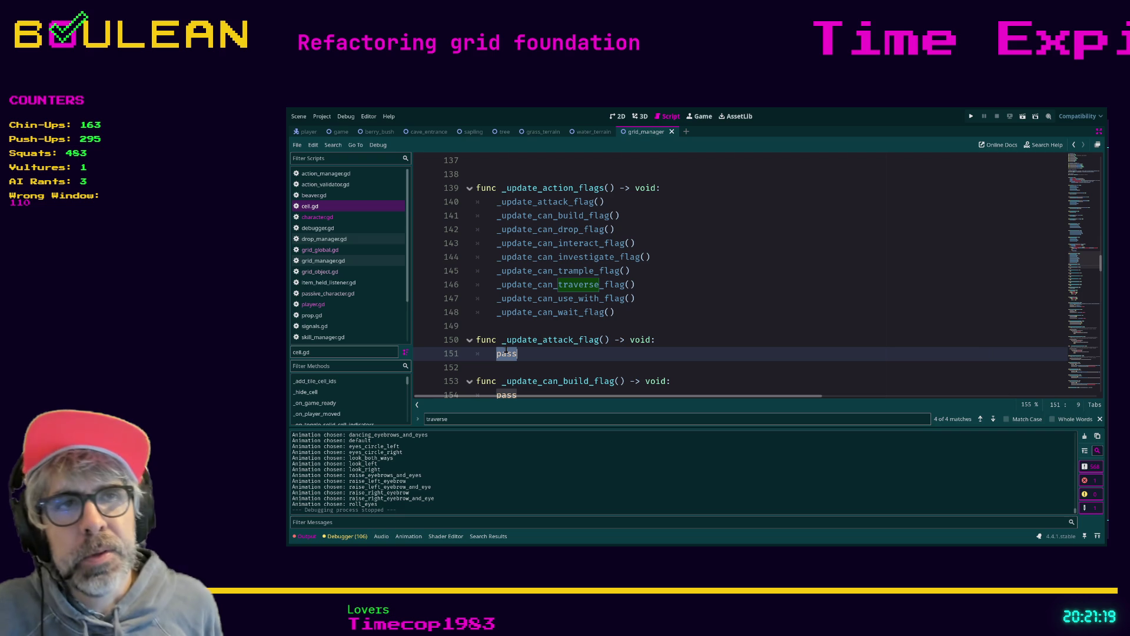
type("#")
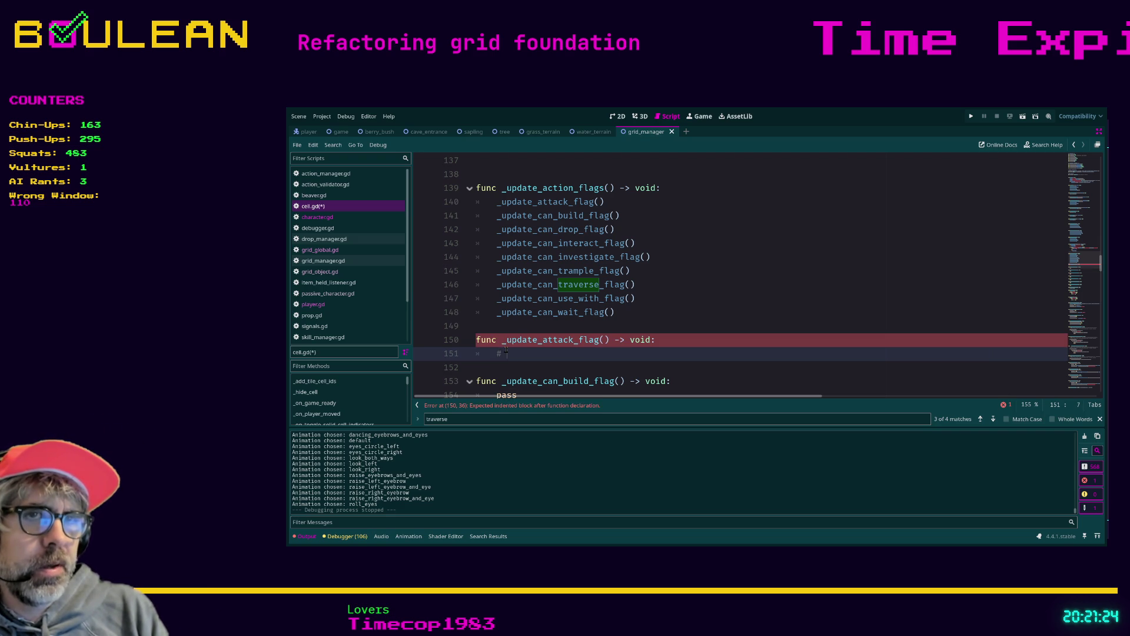
key("BackSpace")
key("BackSpace")
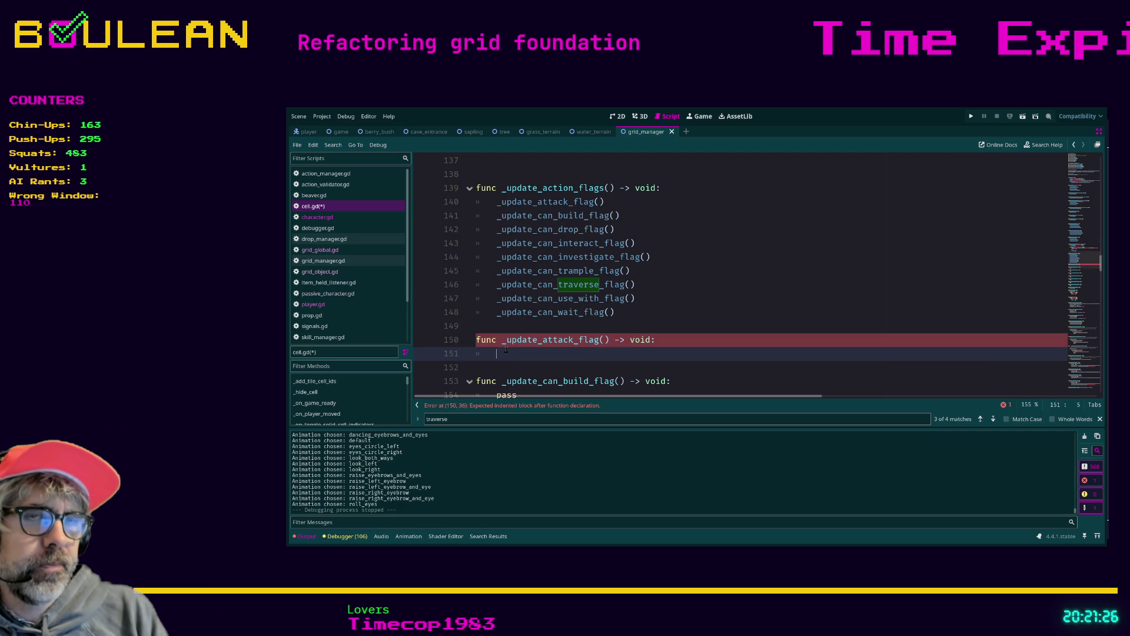
type("if")
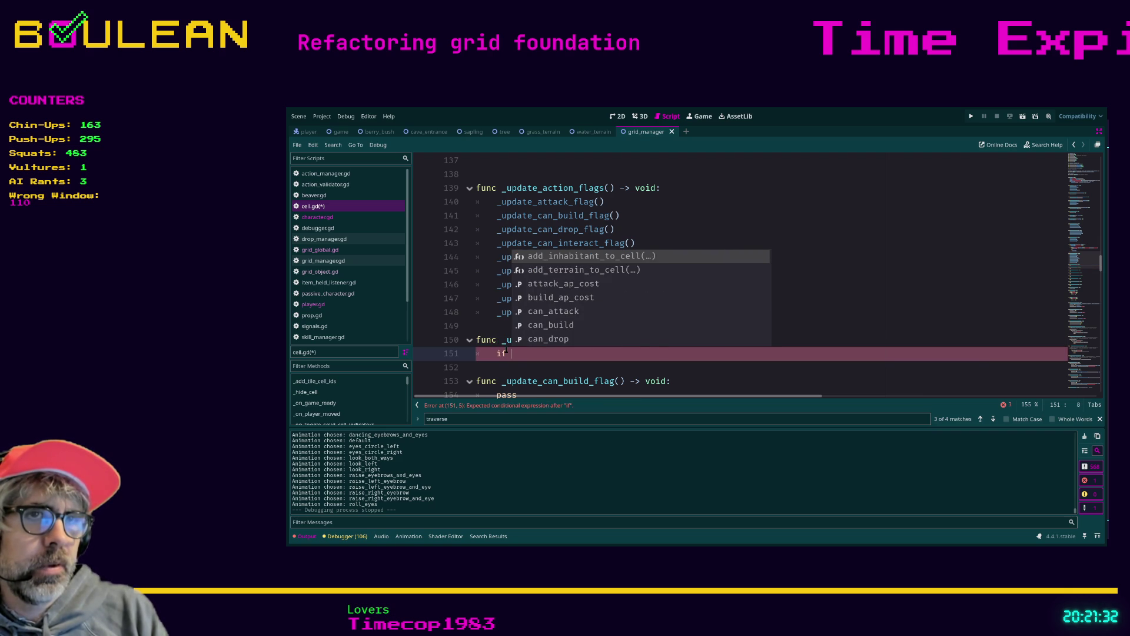
type(" p")
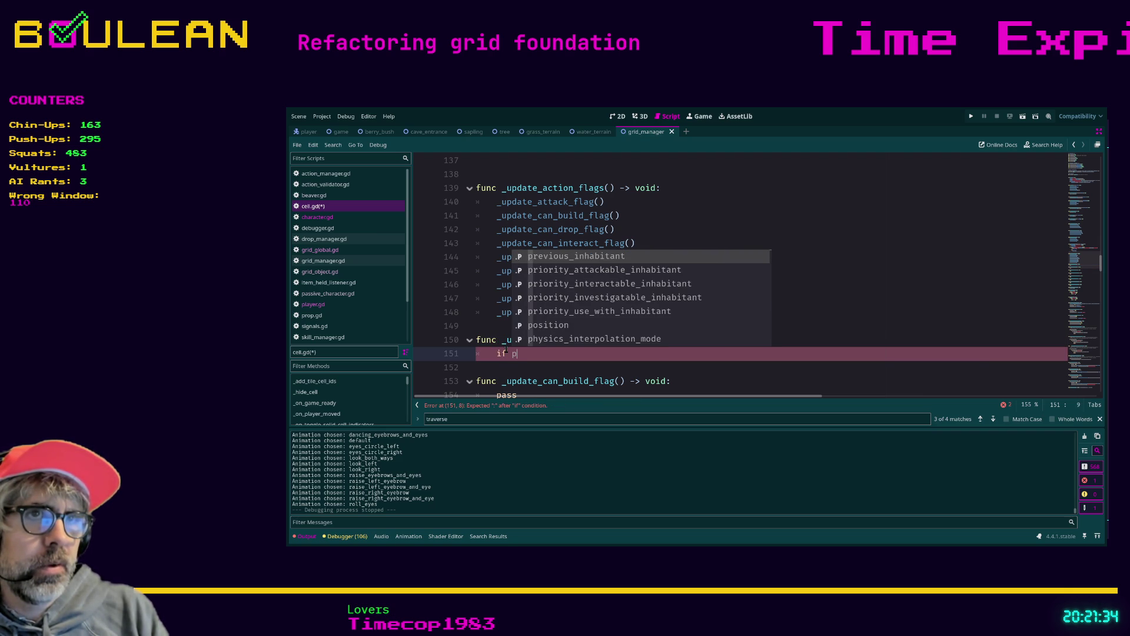
key("Down")
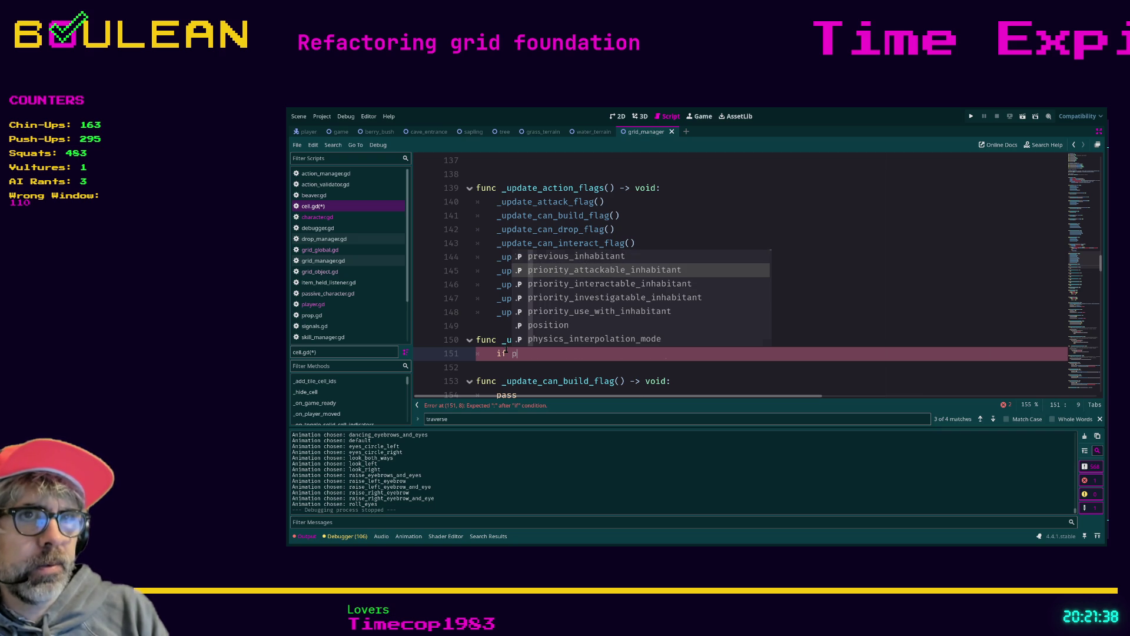
key("Return")
- Set 'can_attack = true' inside the priority_attackable_inhabitant condition
key("Return")
type("CAN")
key("BackSpace")
key("BackSpace")
key("BackSpace")
type("can_a")
key("Return")
type("= tu")
key("BackSpace")
type("rue")
left_click(498, 367)
scroll(498, 363, "down", 2)
double_click(516, 326)
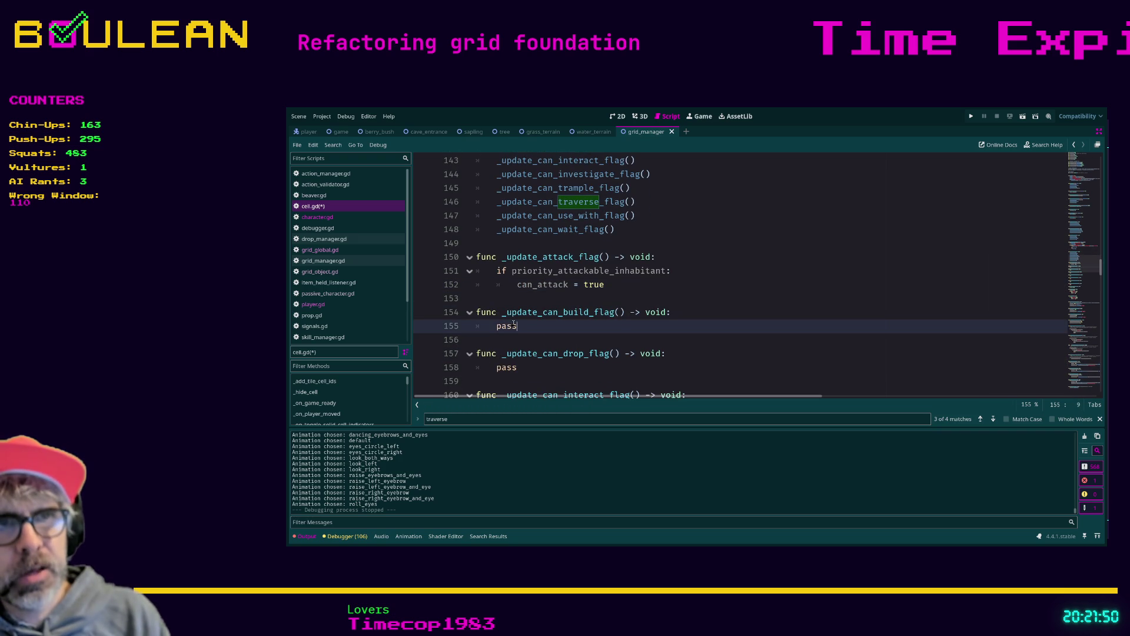
- Write 'if not inhabitants_array:' with 'can_build = true' in _update_can_build_flag
type("_update")
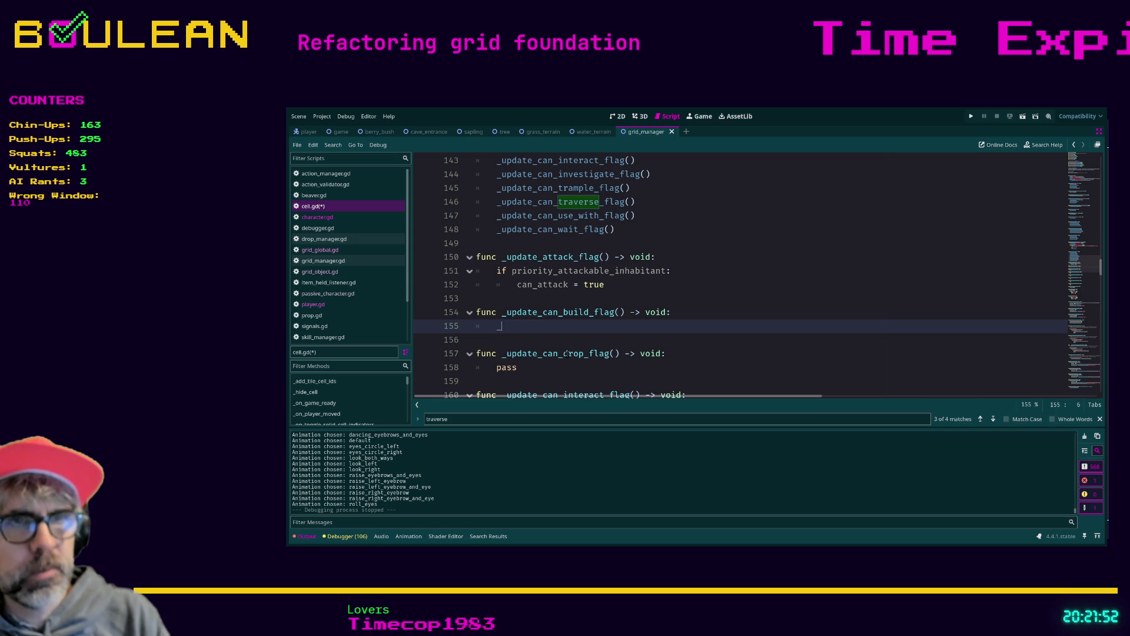
key("BackSpace")
key("BackSpace")
key("BackSpace")
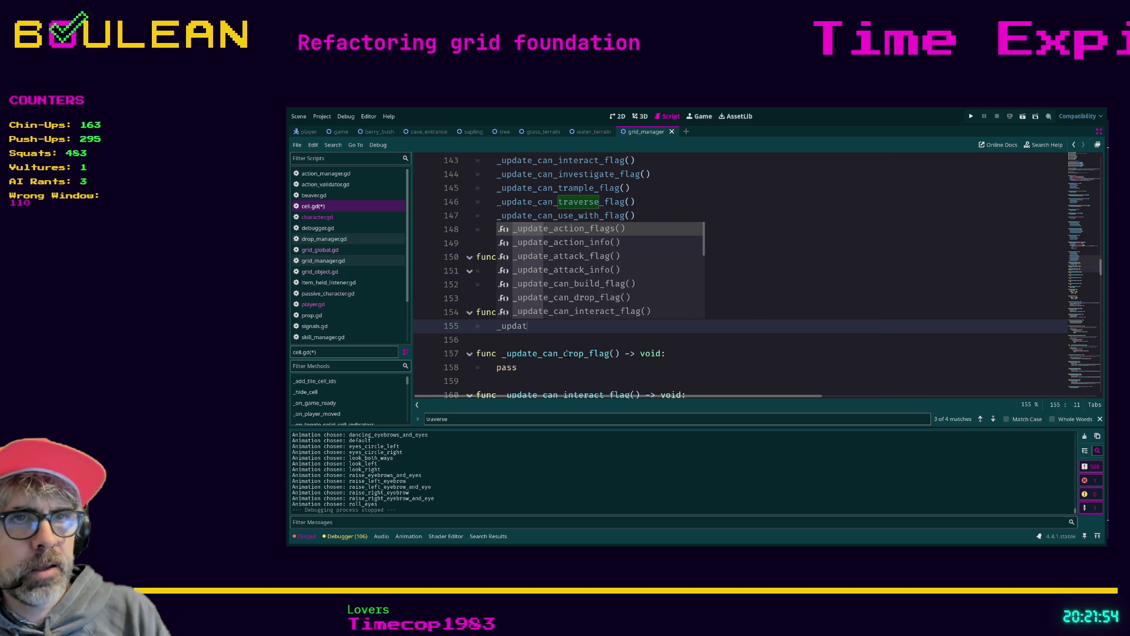
key("BackSpace")
key("BackSpace")
key("BackSpace")
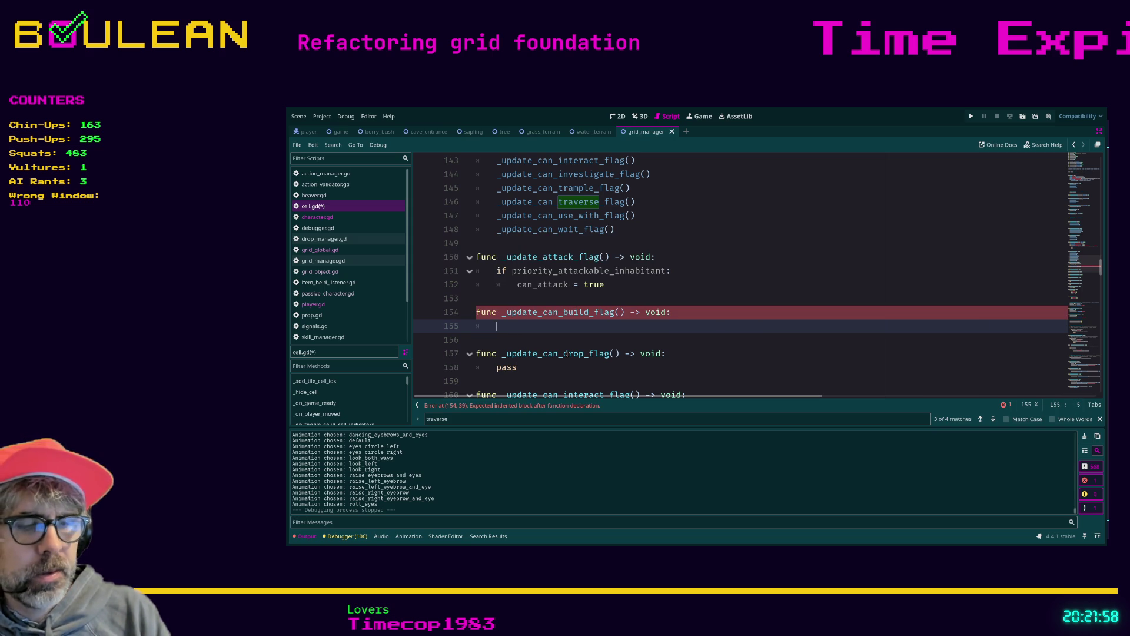
type("if")
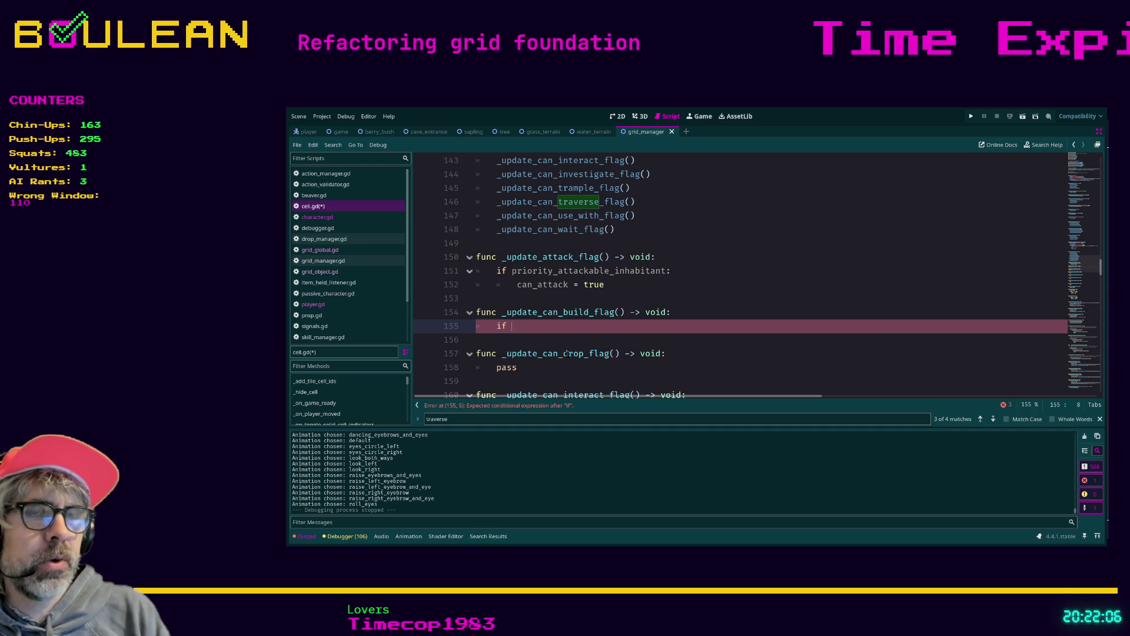
type("in")
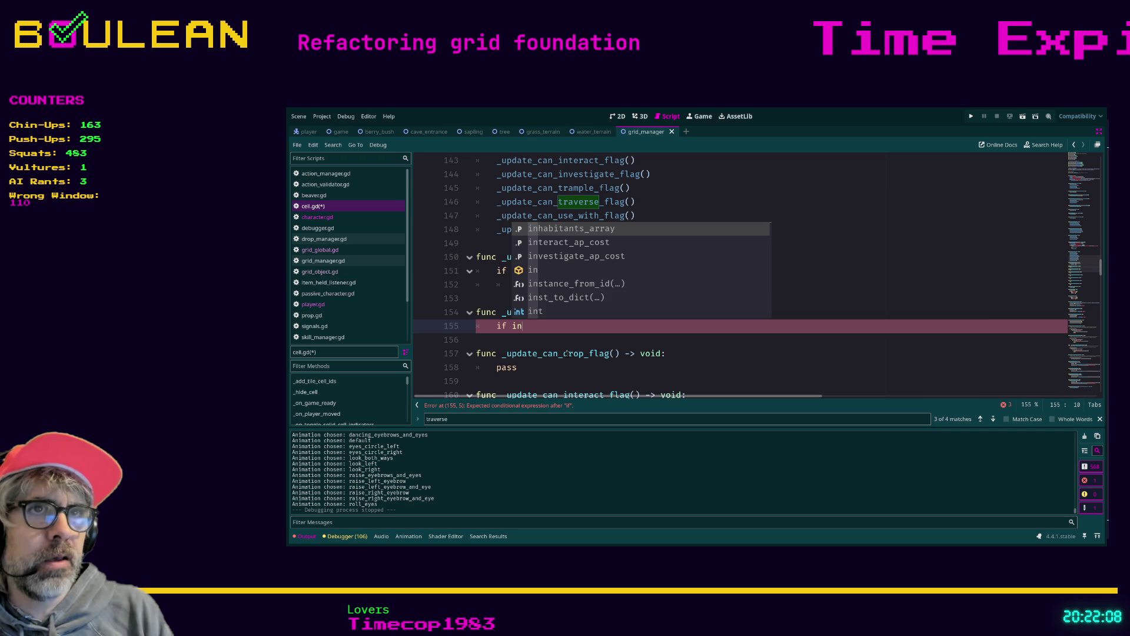
key("BackSpace")
key("BackSpace")
type("not inhabitants_array")
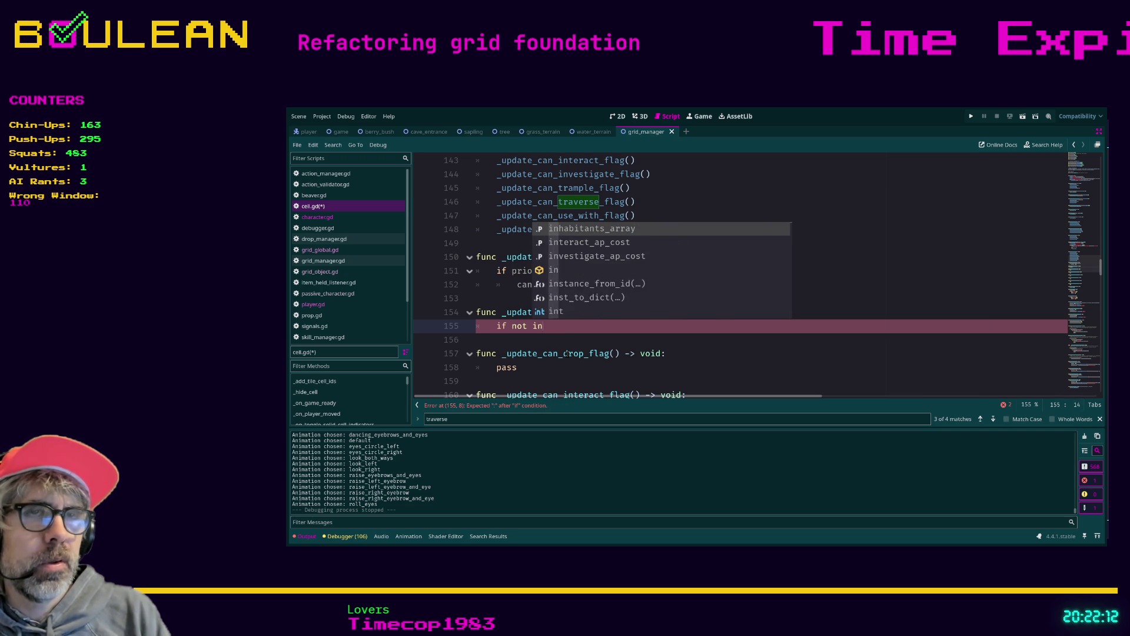
type(":")
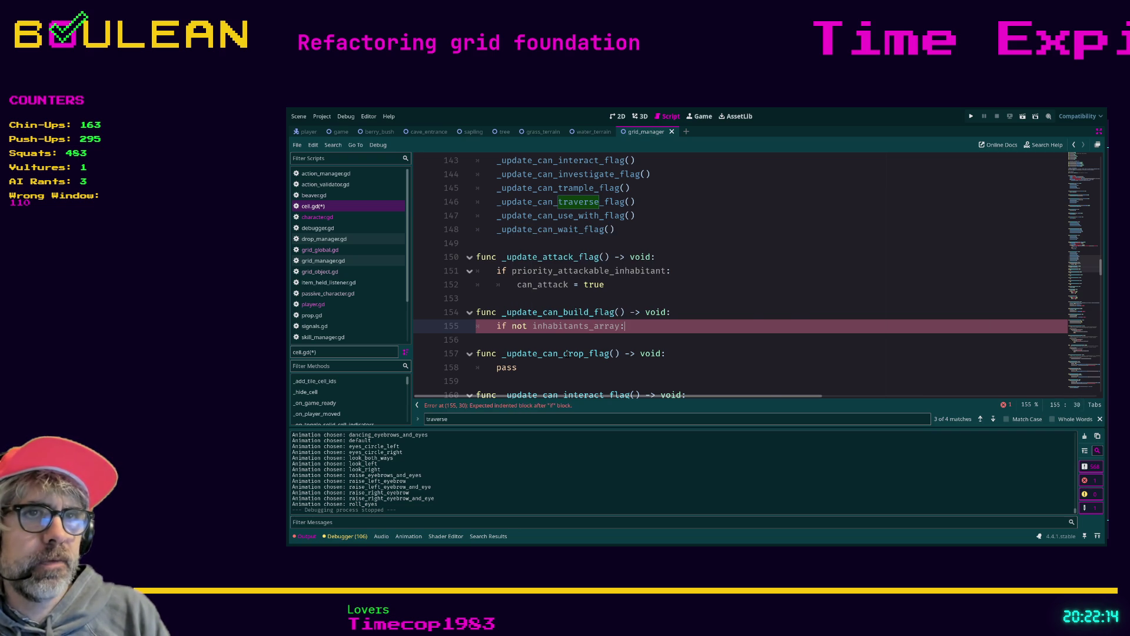
key("Return")
type("can")
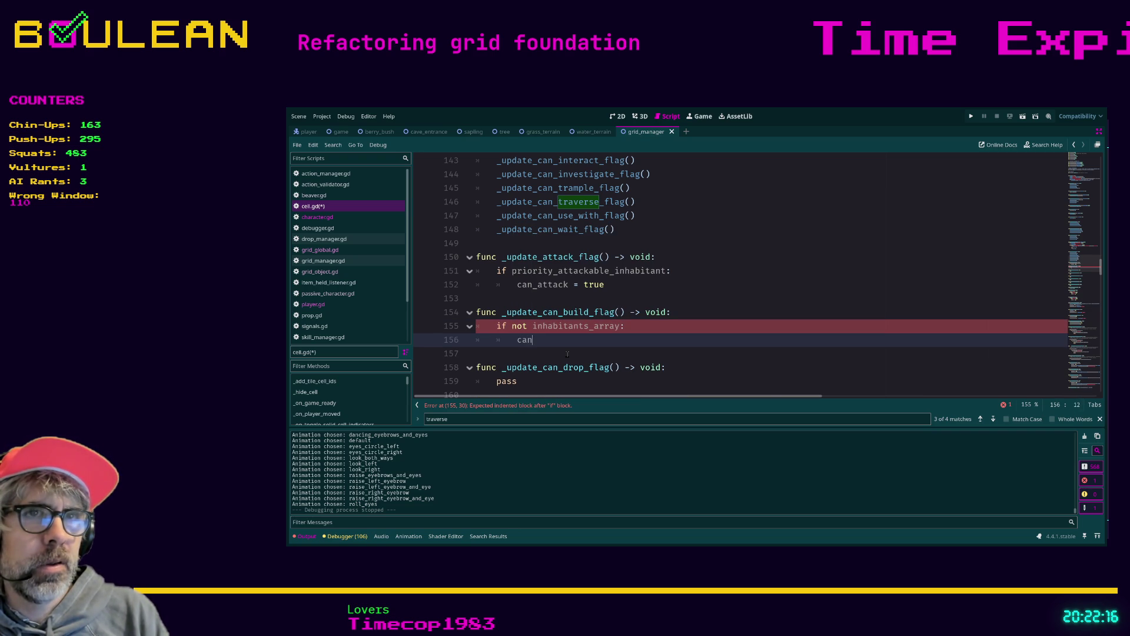
type("_build")
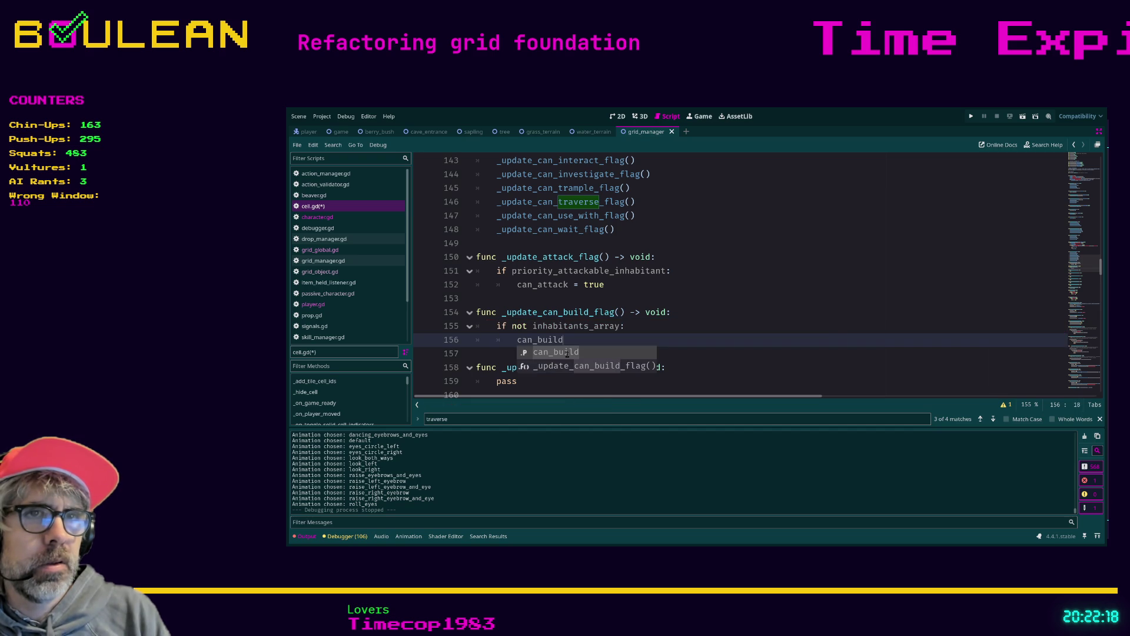
type(" = true")
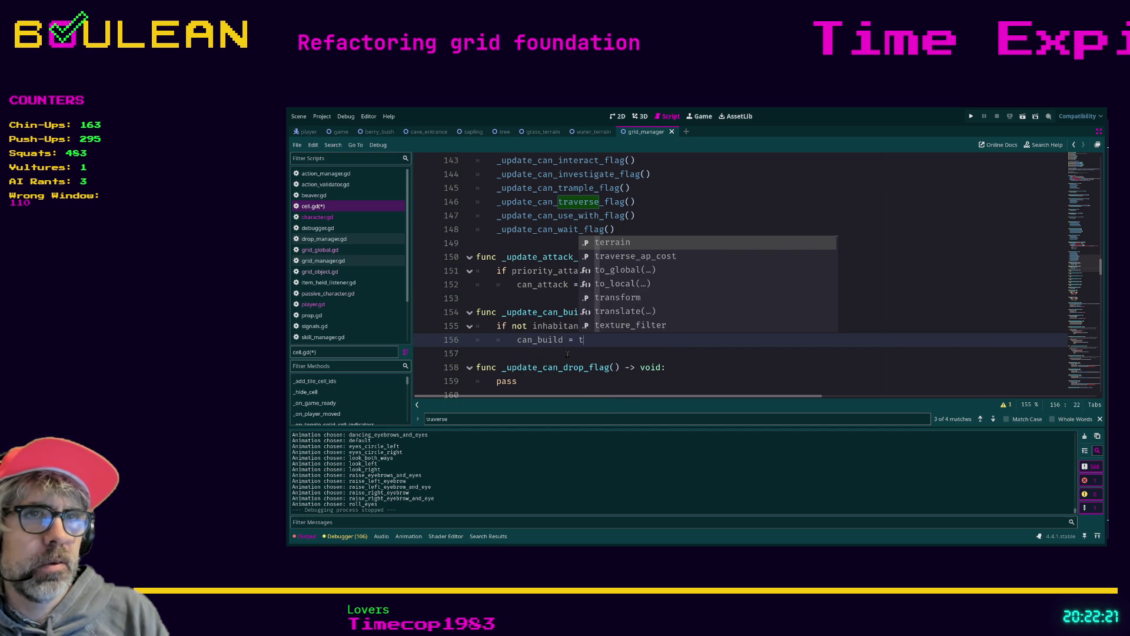
- Add an else branch reading 'false' under the can_build condition
key("Return")
key("BackSpace")
type("else:")
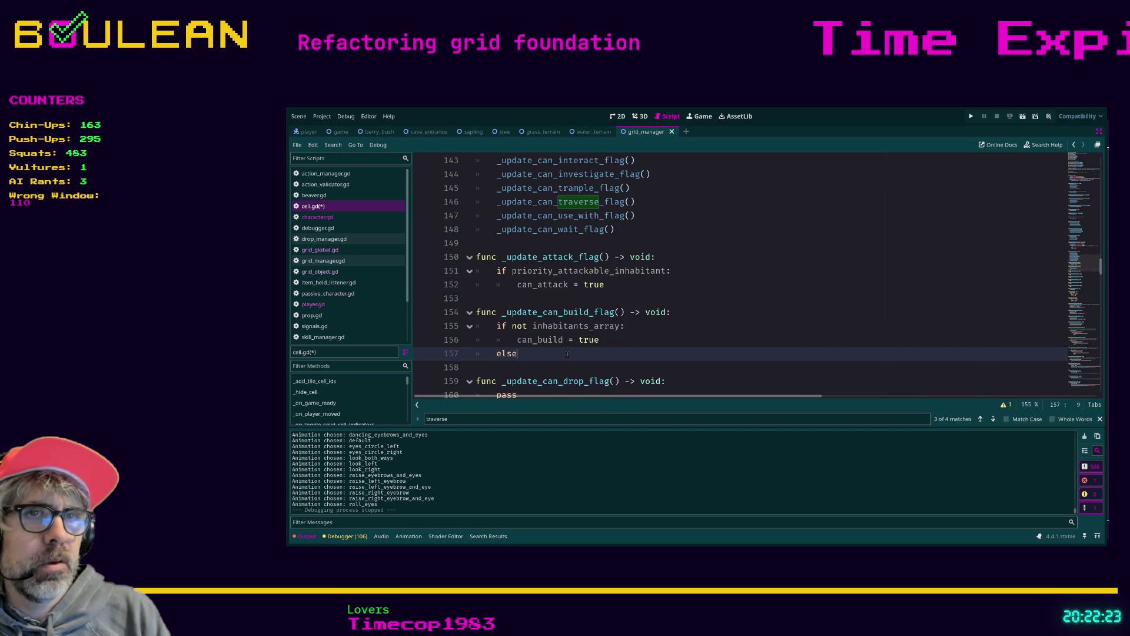
key("Return")
type("false")
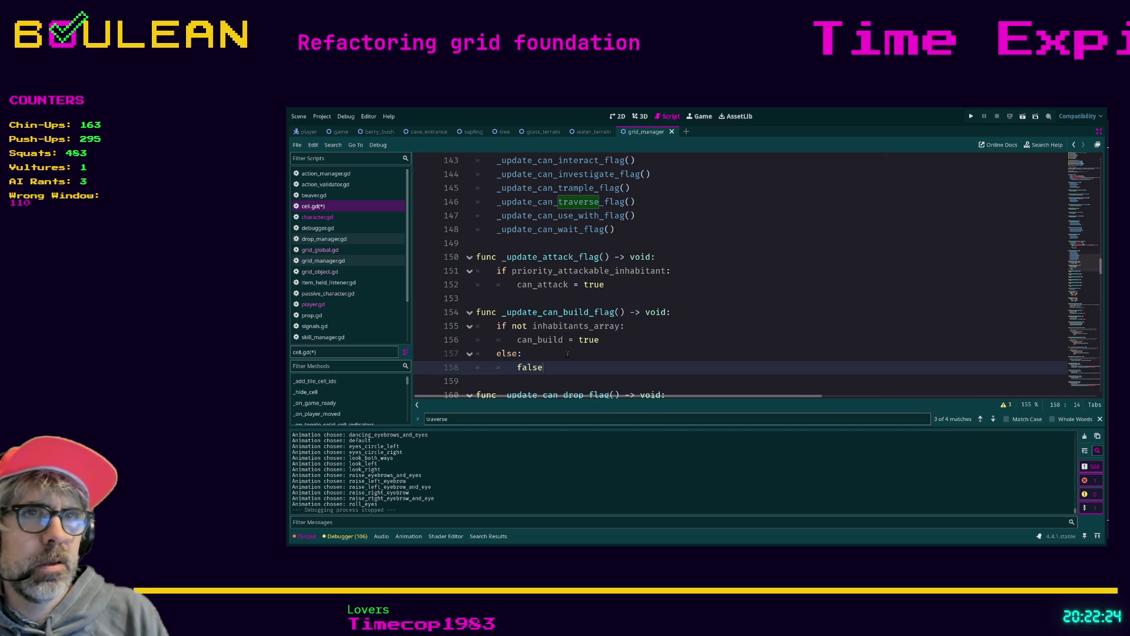
left_click(623, 275)
left_click(625, 290)
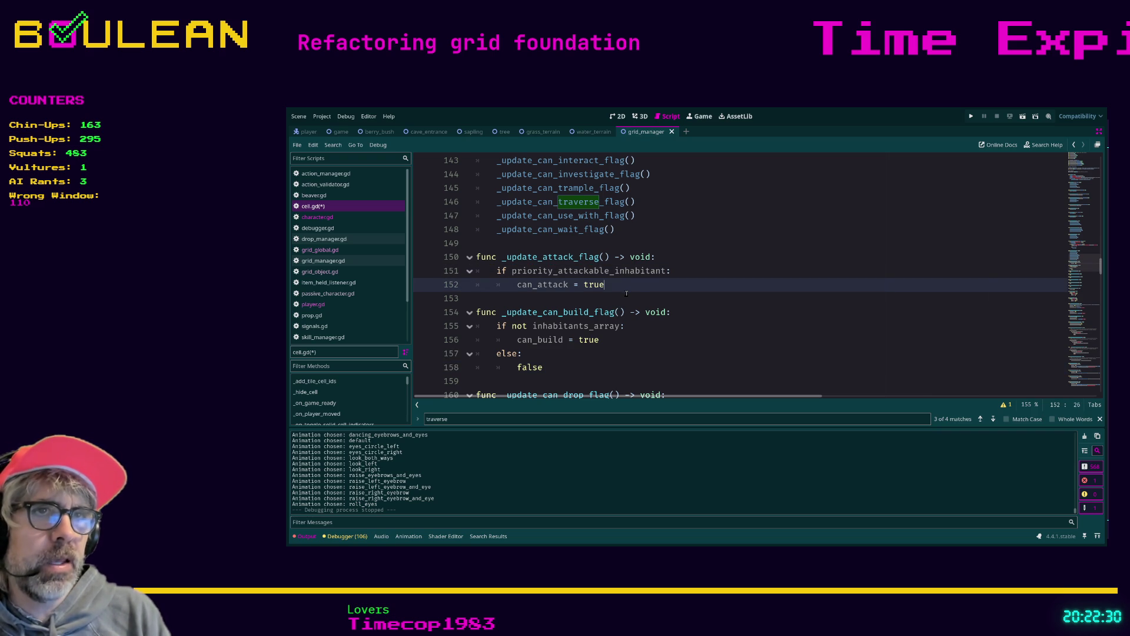
- Add an else branch setting 'can_attack = false' in _update_attack_flag
key("Return")
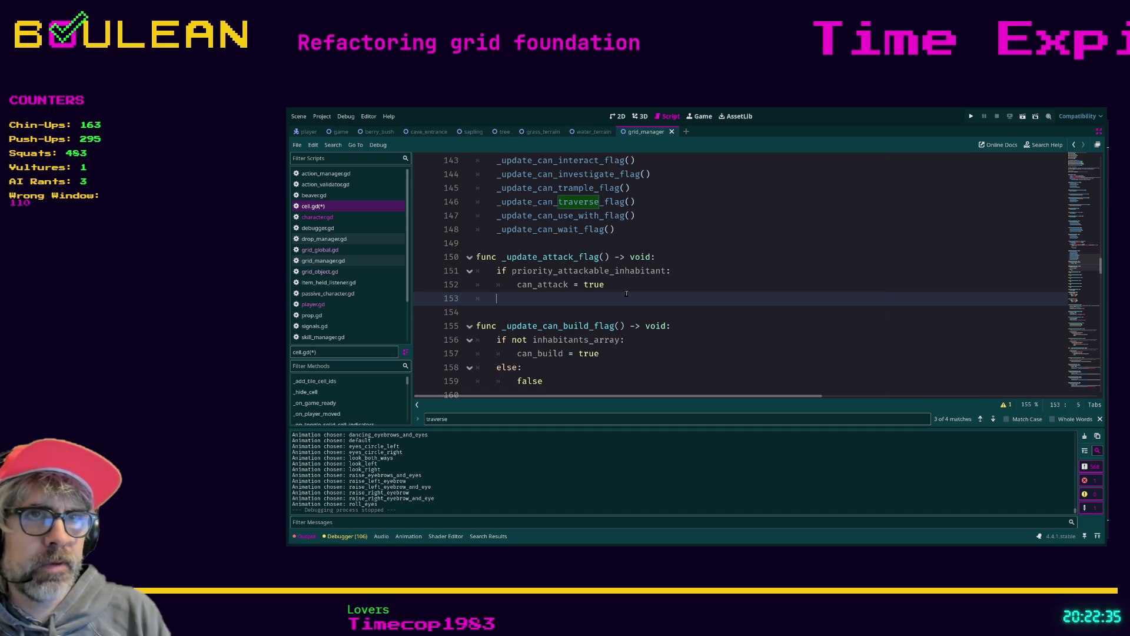
type("else:")
key("Return")
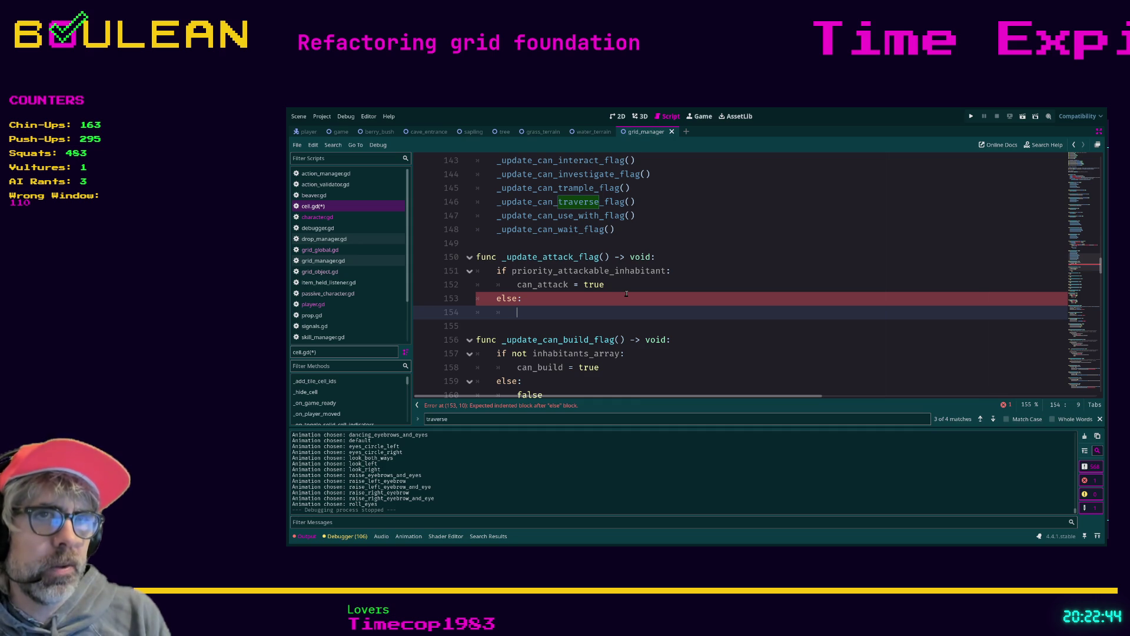
type("c")
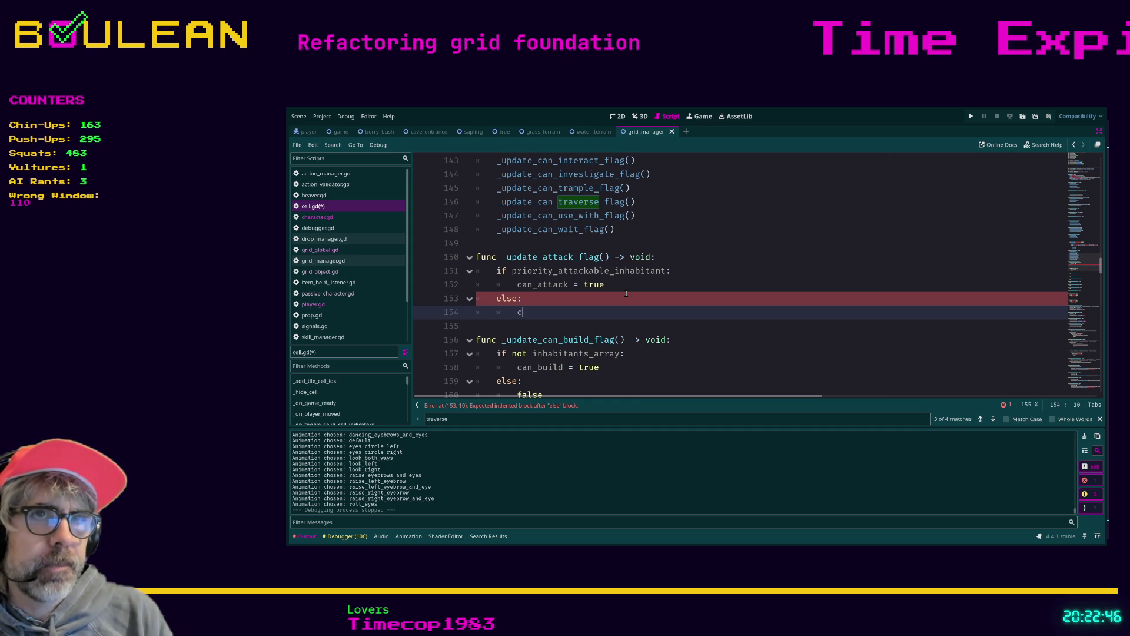
type("an_attack = false")
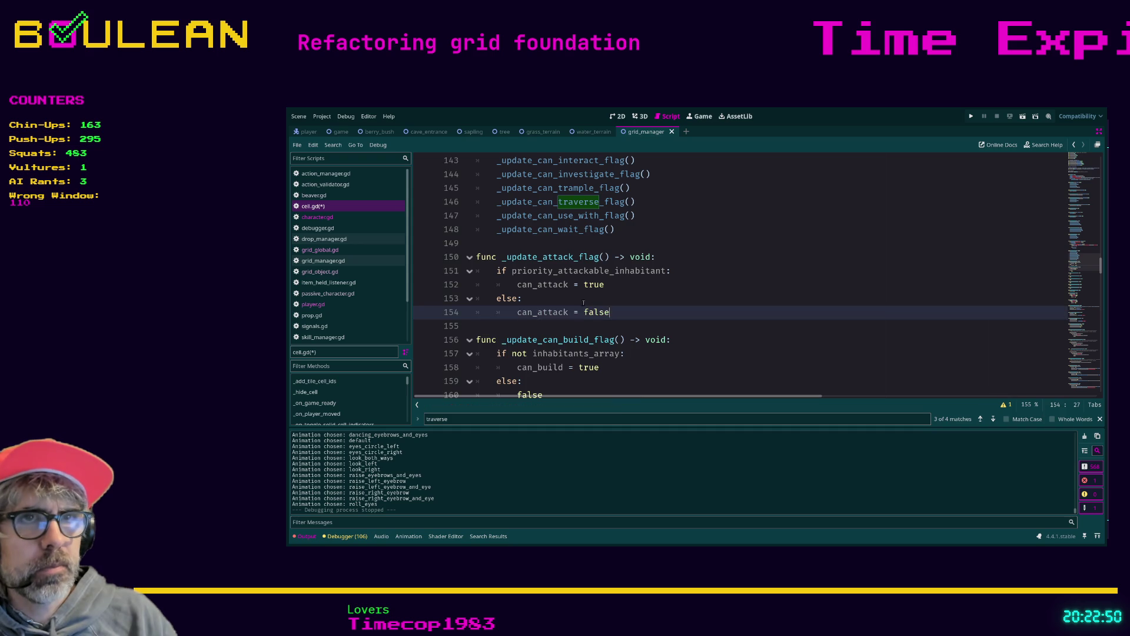
scroll(626, 293, "down", 3)
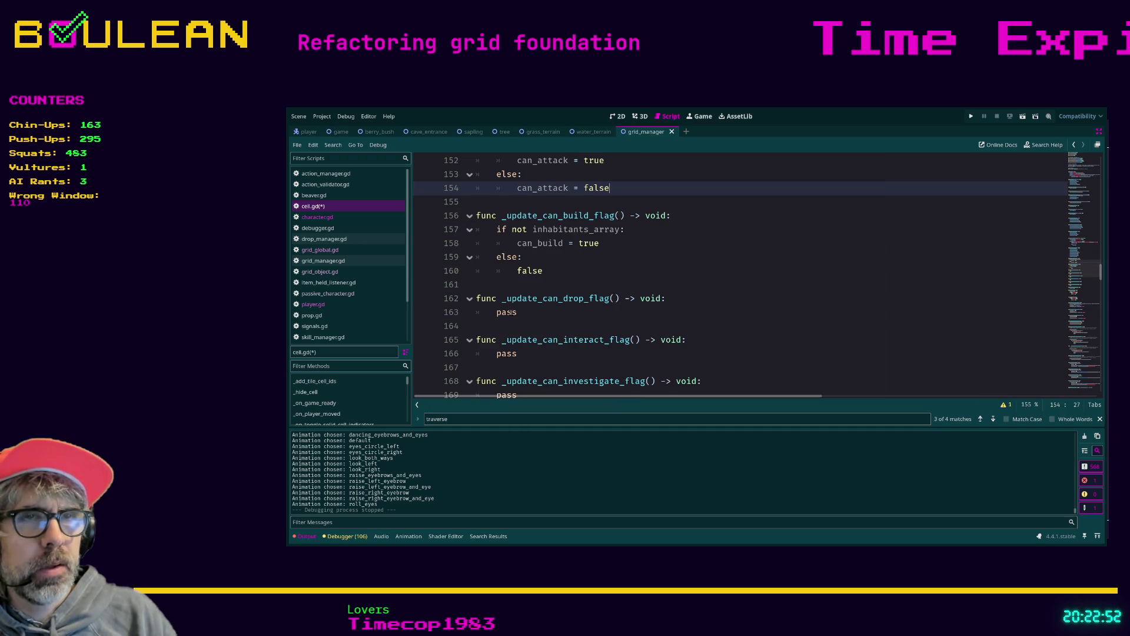
double_click(508, 312)
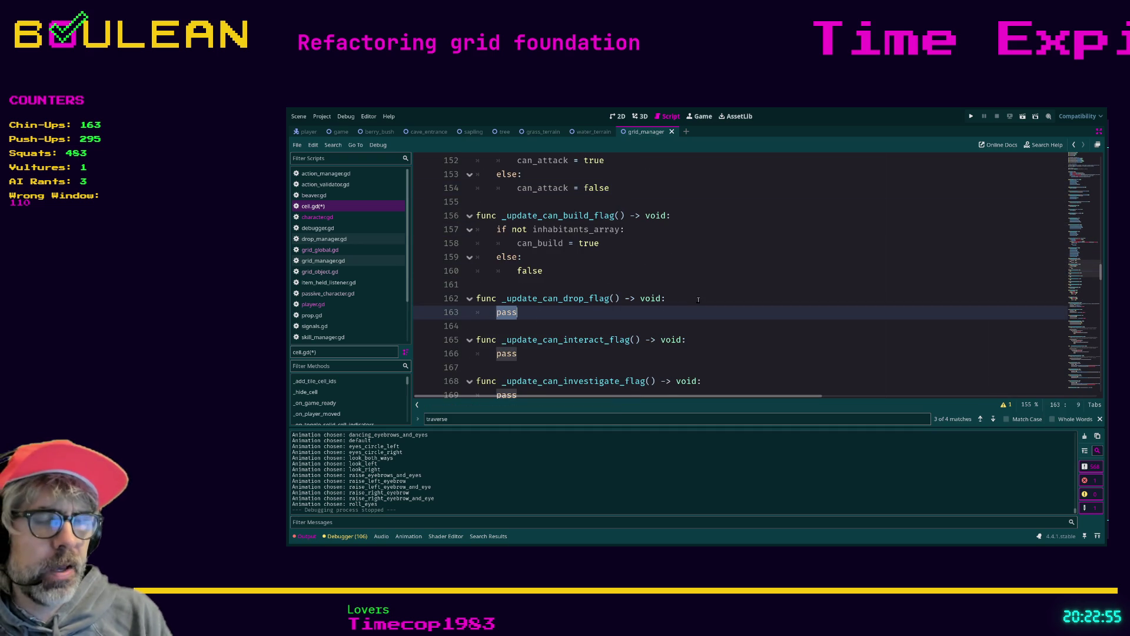
- Replace pass with the comment '## Player can drop items as long as the cell is completely empty'
type("#")
key("BackSpace")
type("# ")
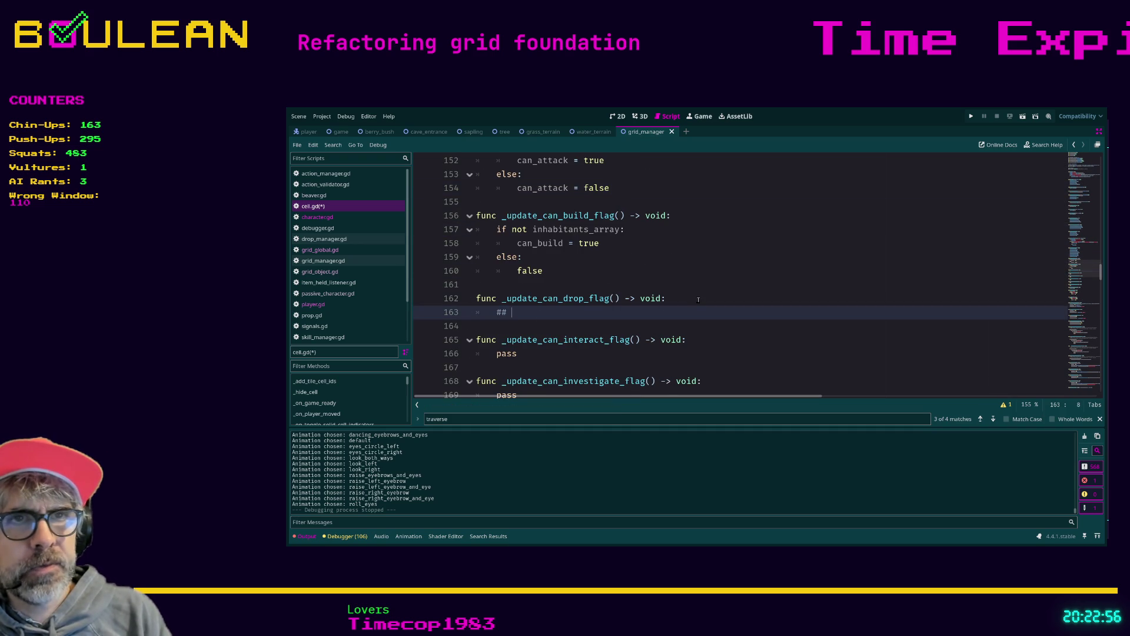
type("Player can")
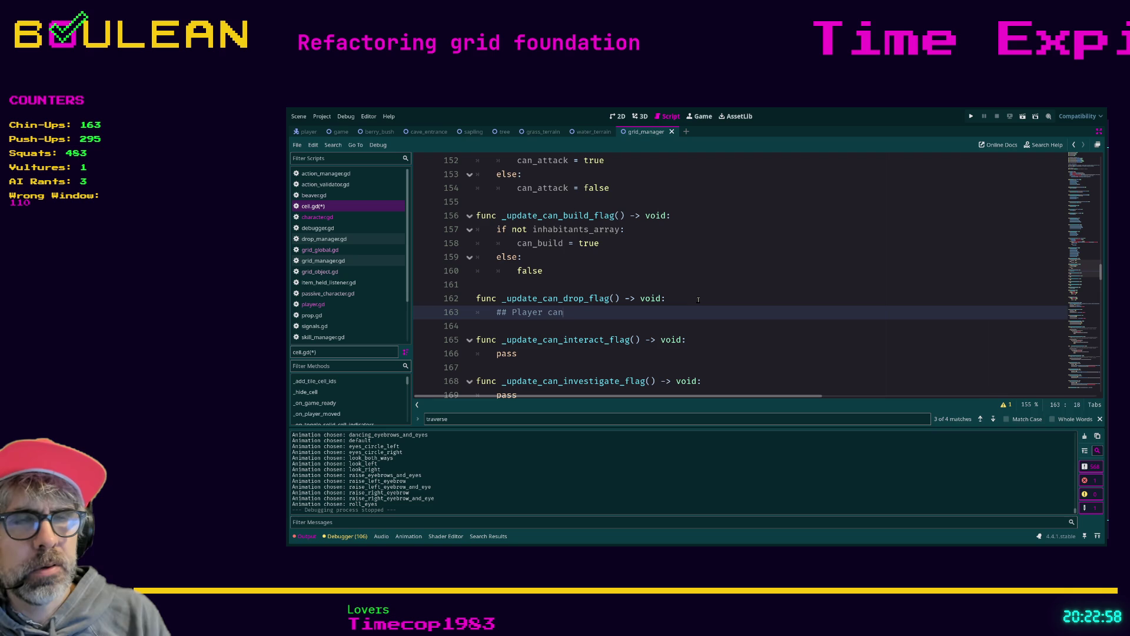
type(" drop items as lo")
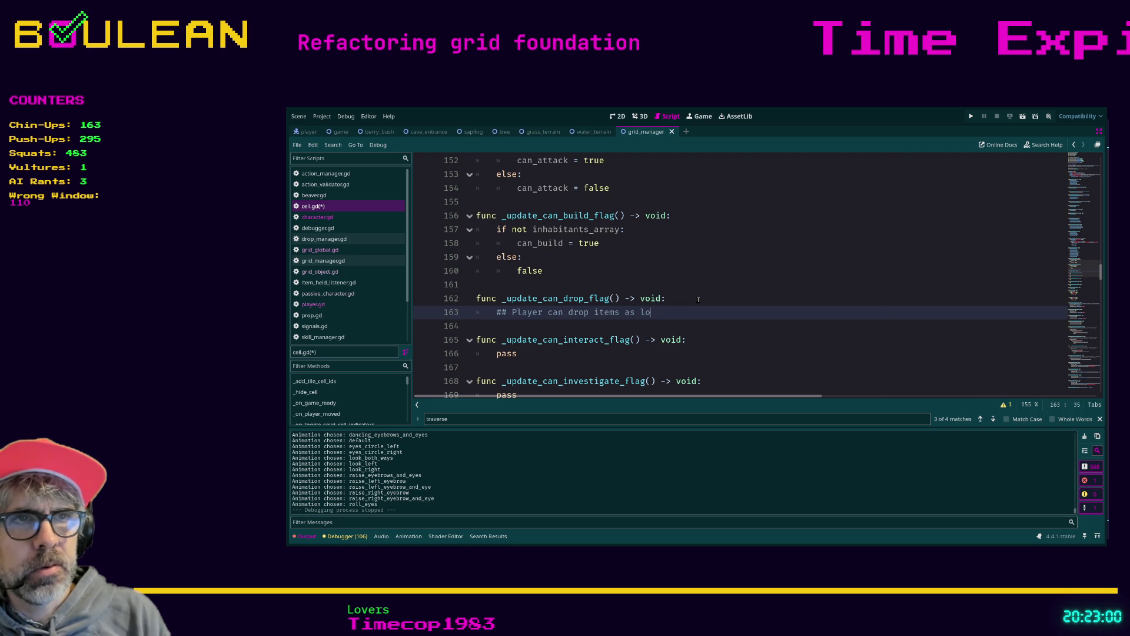
type("ng as the tile ")
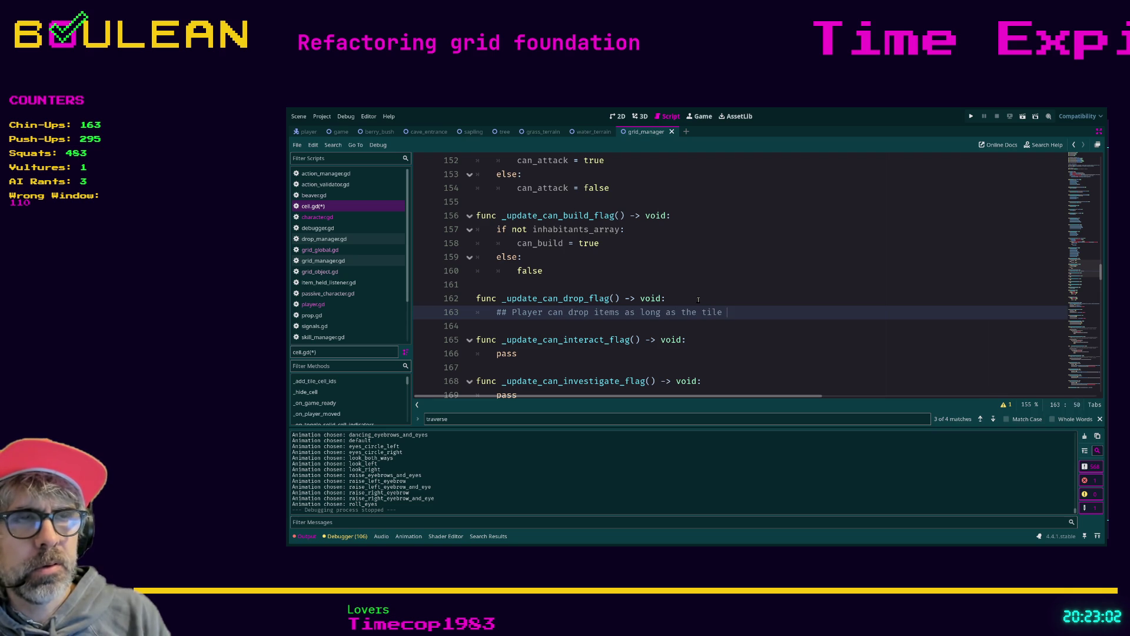
key("BackSpace")
key("BackSpace")
key("BackSpace")
key("BackSpace")
key("BackSpace")
type("cell ")
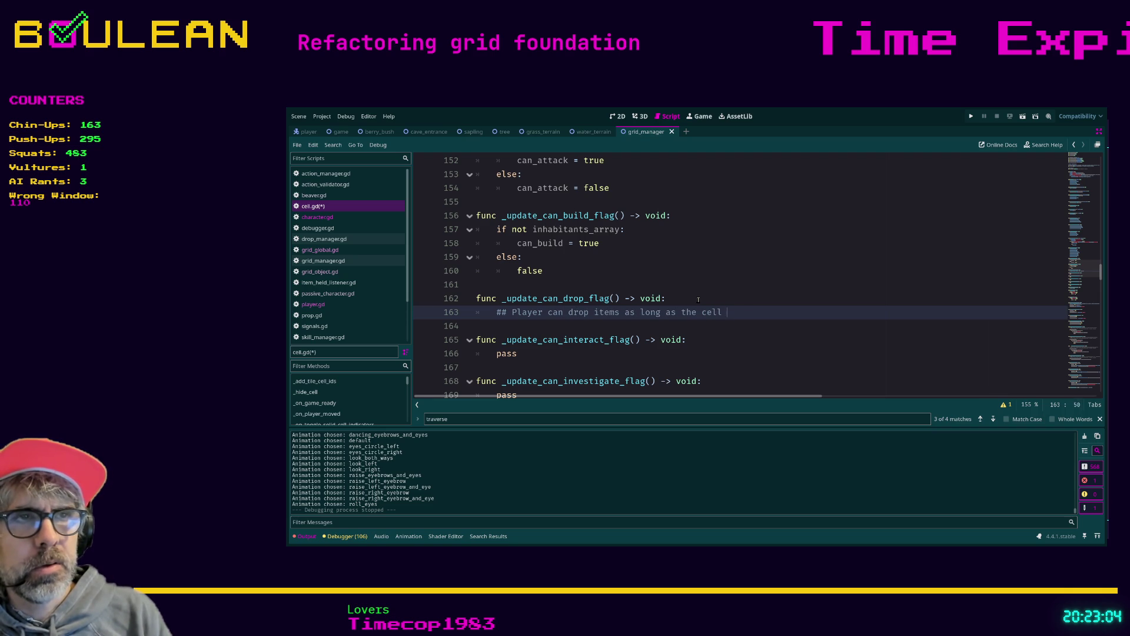
type("is completely empty")
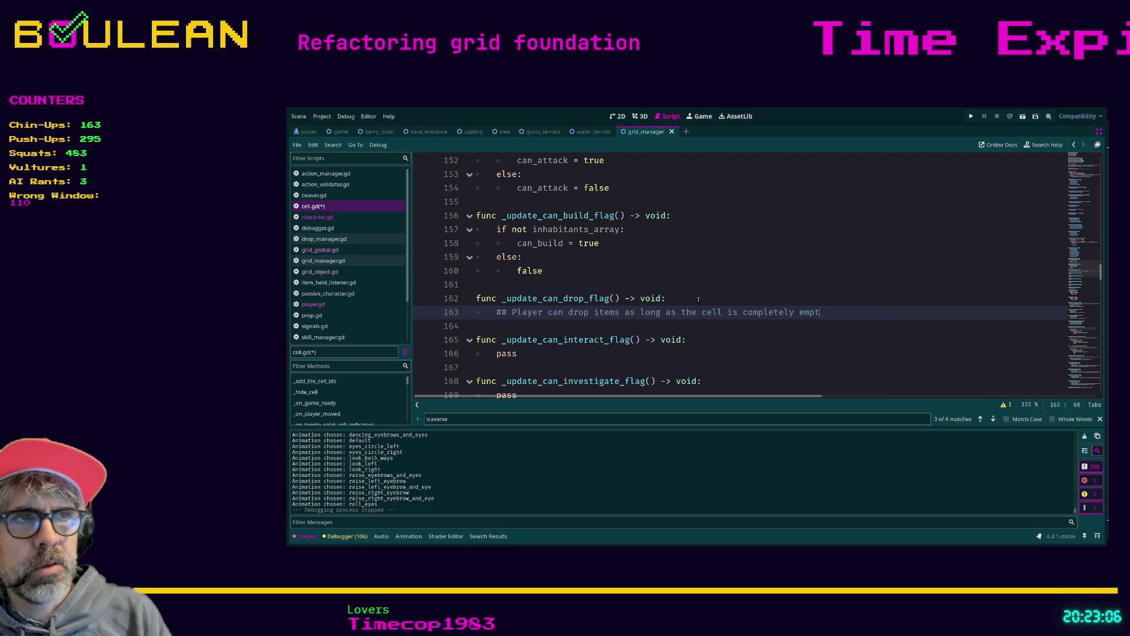
key("Return")
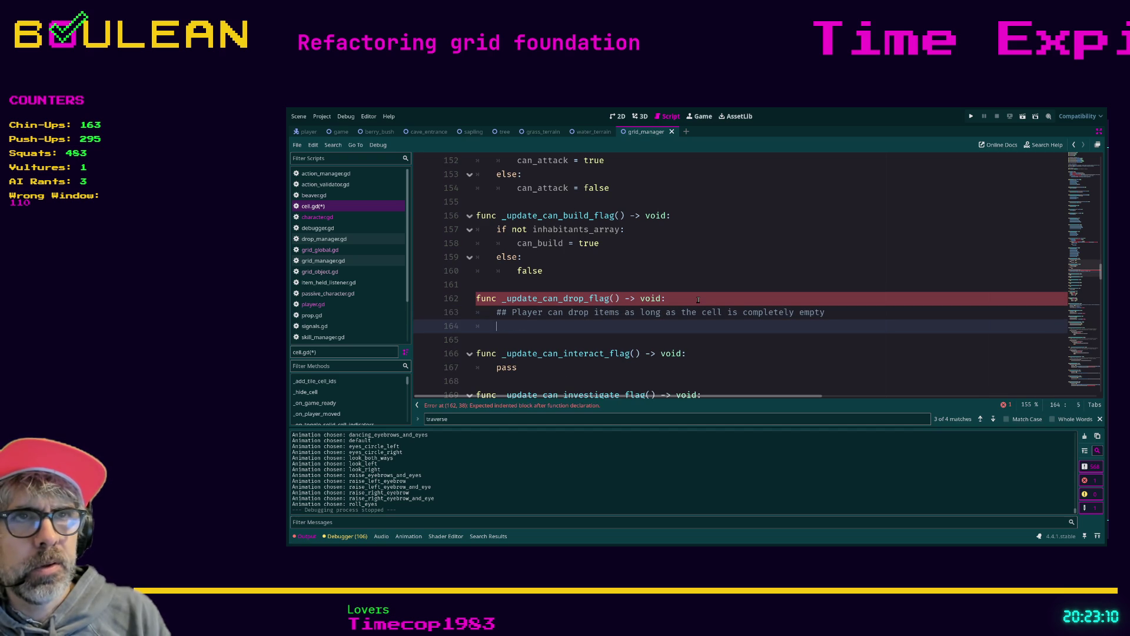
- Add 'if not inhabitants_array:' setting can_drop = true, else can_drop = false
type("if not inhabitants_array:")
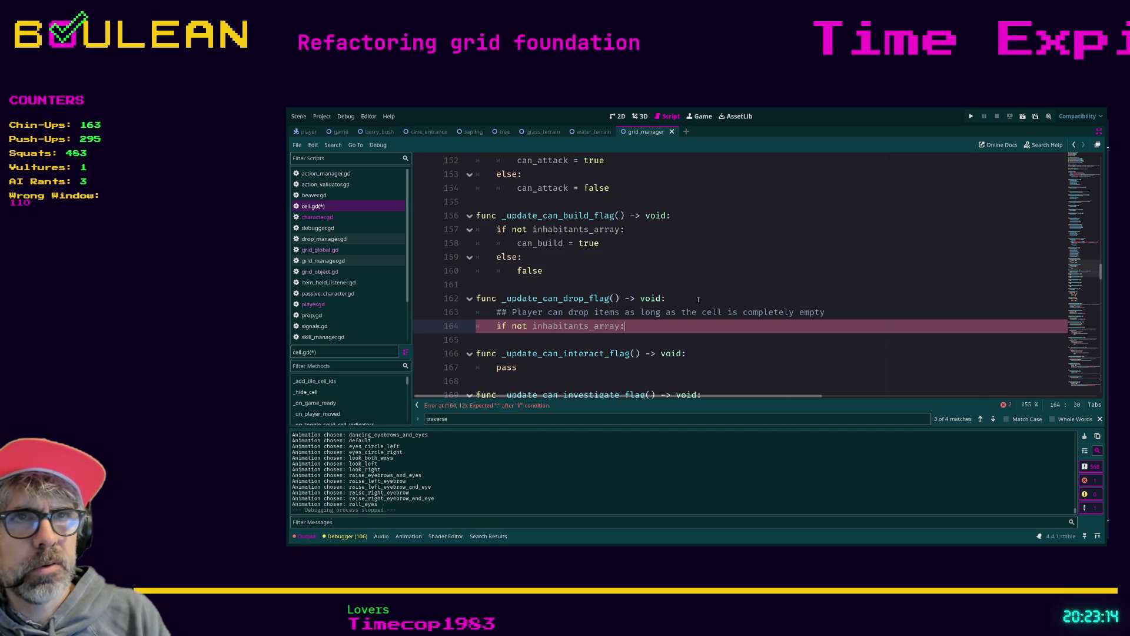
key("Return")
type("can_drop = true")
key("Return")
key("BackSpace")
type("else")
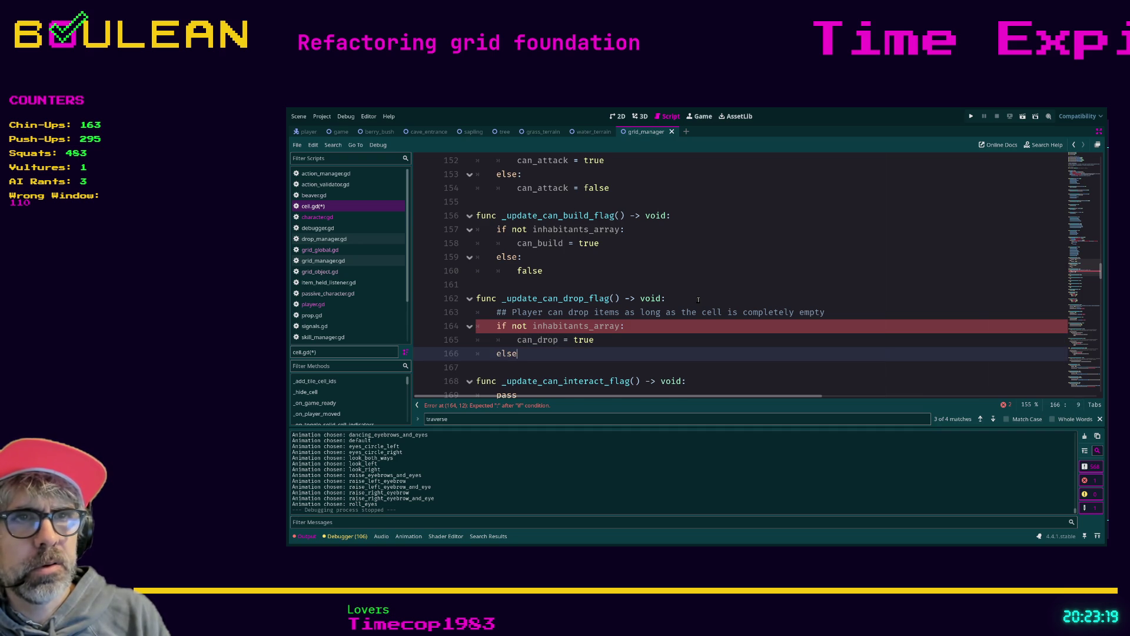
type(":")
key("Return")
type("can_drop = false")
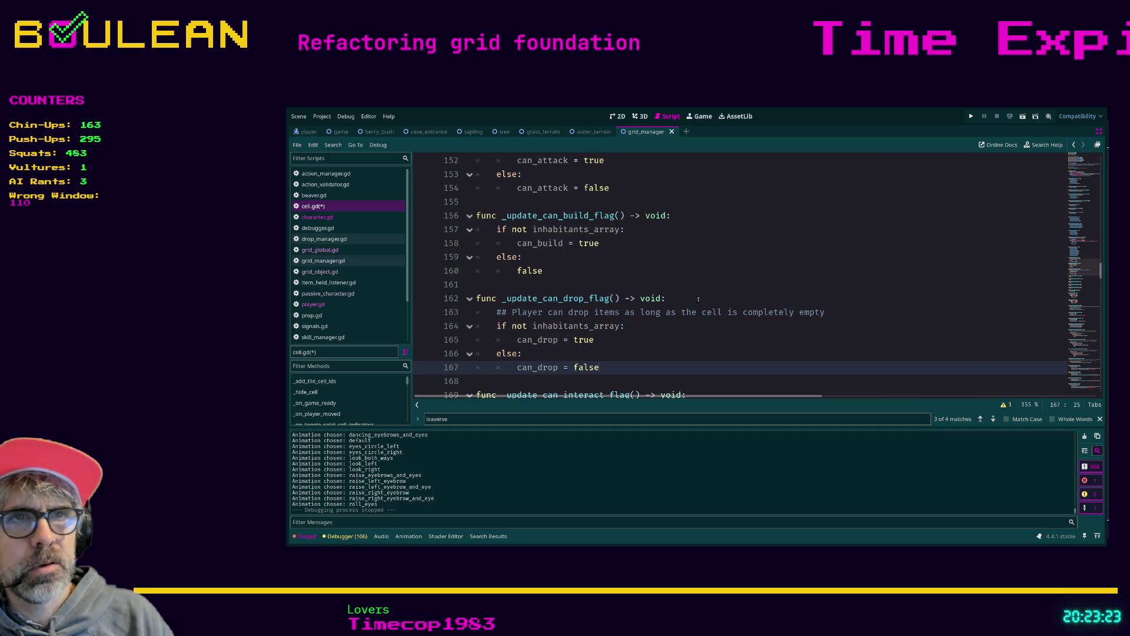
scroll(699, 300, "down", 2)
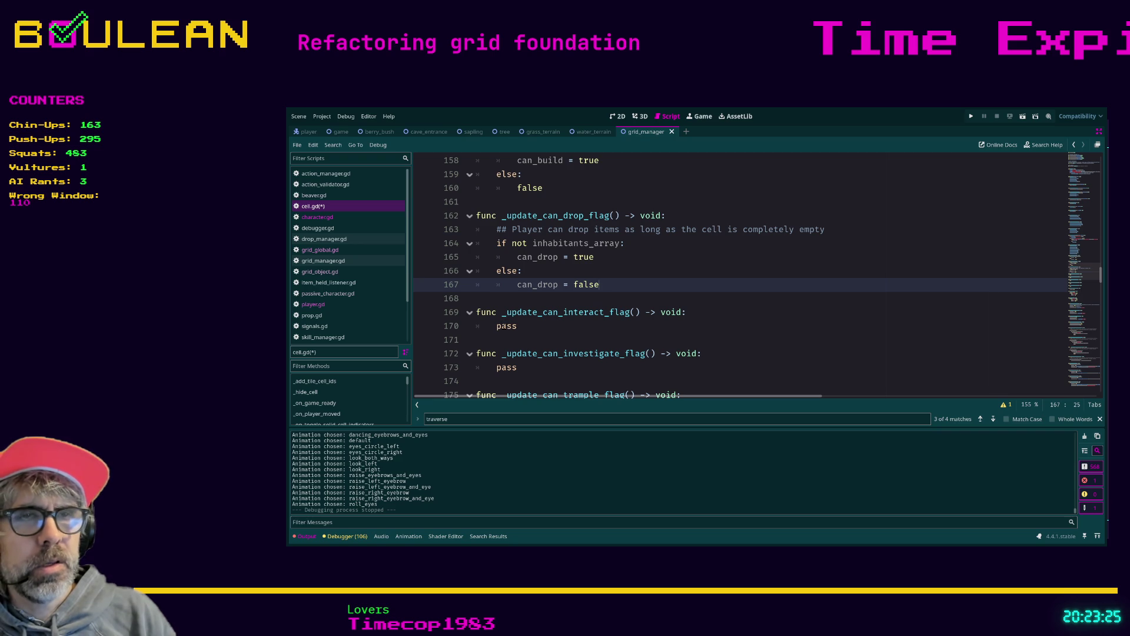
- Replace pass in _update_can_interact_flag with 'if priority_interactable_inhabitant:' setting can_interact = true
double_click(504, 326)
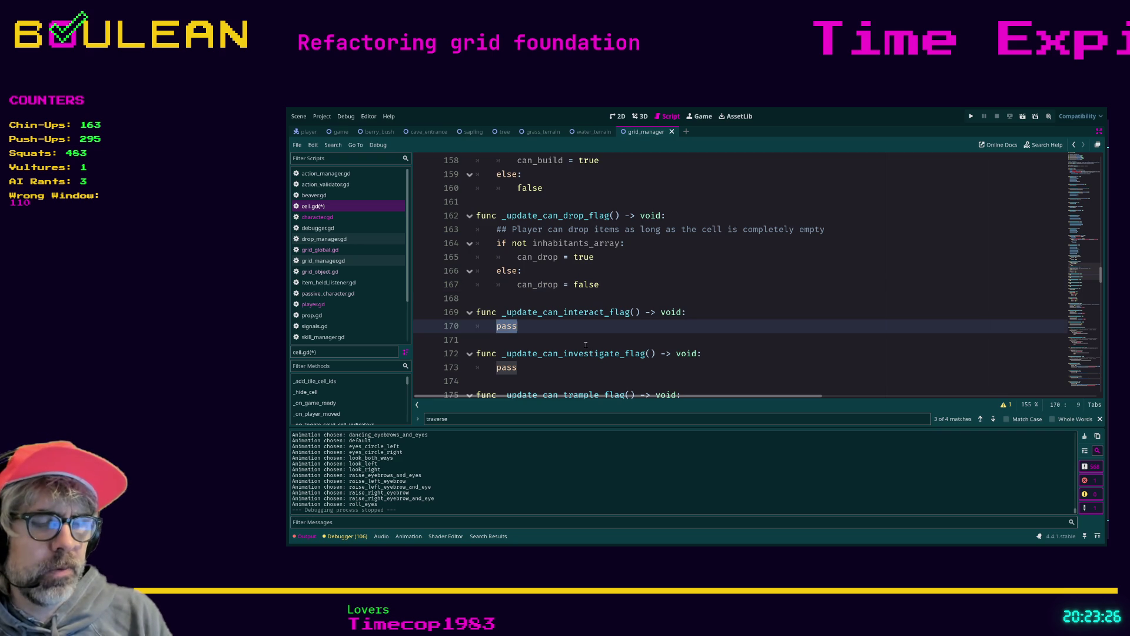
type("if prior")
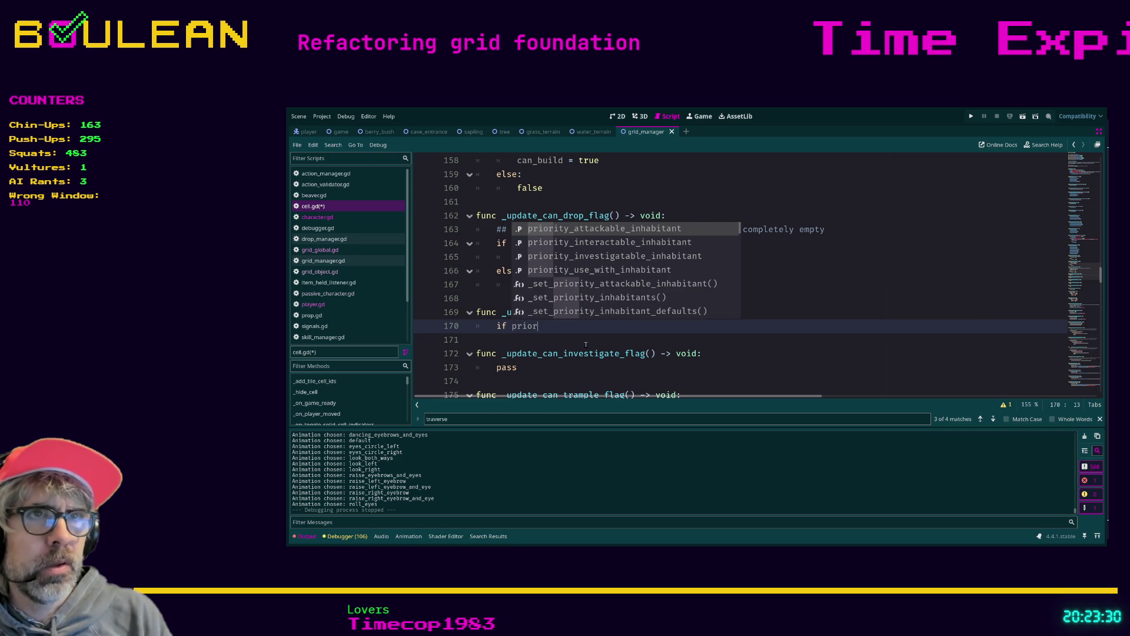
key("Down")
key("Return")
type(":")
key("Return")
type("can_interact = true")
- Add an else branch setting 'can_interact = false'
key("Return")
key("BackSpace")
type("else")
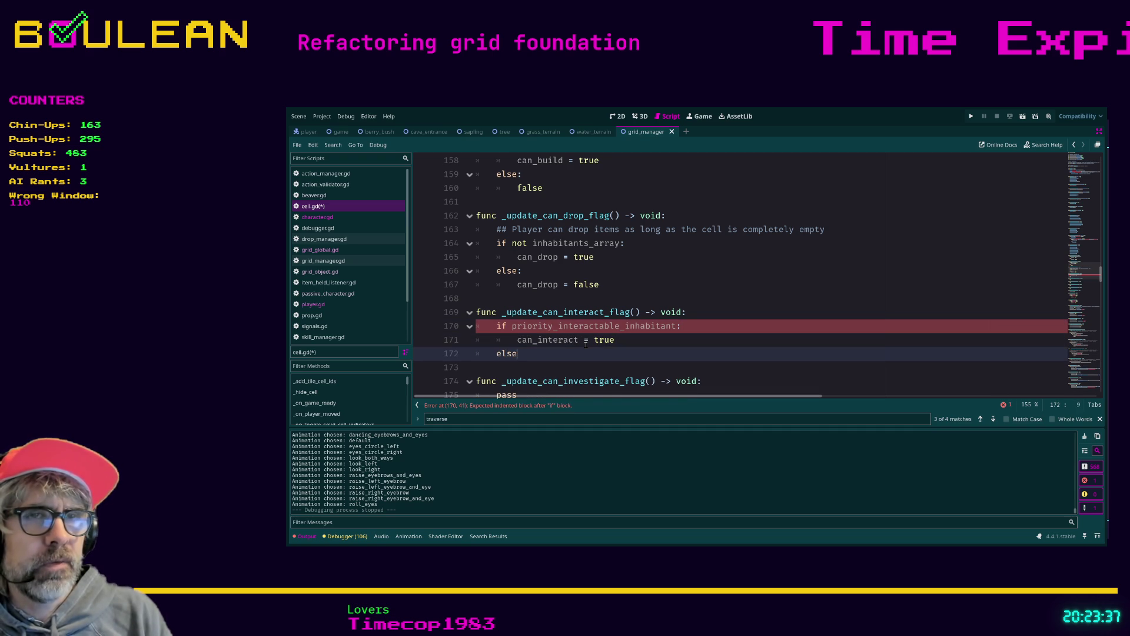
type(":")
key("Return")
type("can_inte")
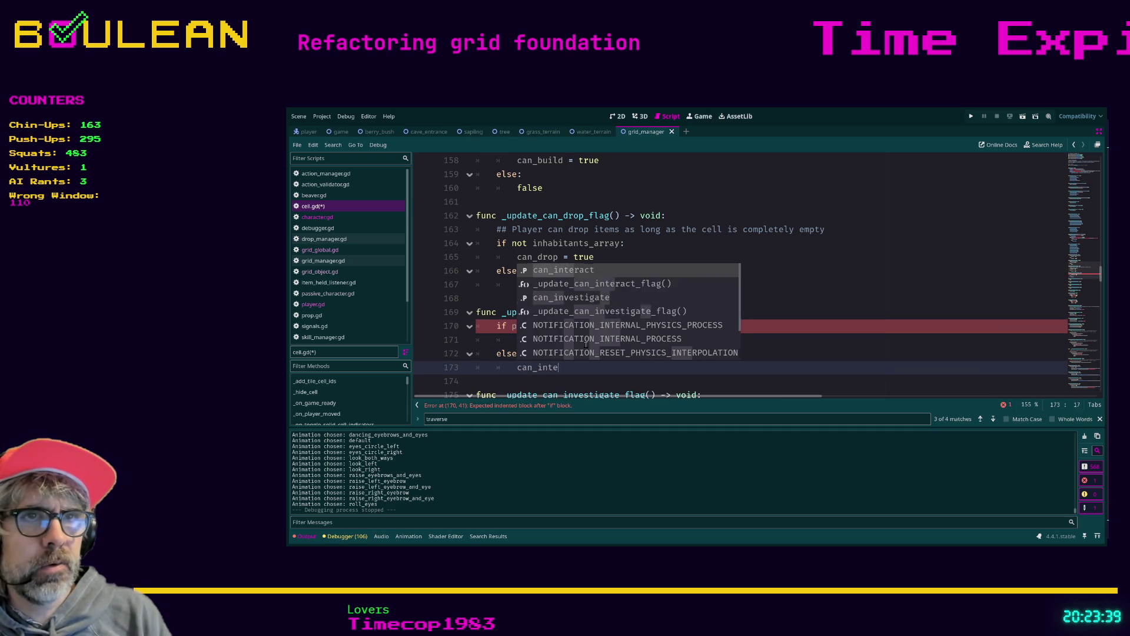
type("ract = false")
- Replace the investigate function's pass with 'if priority_investigatable_inhabitant:' setting can_investigate = true
scroll(571, 343, "down", 2)
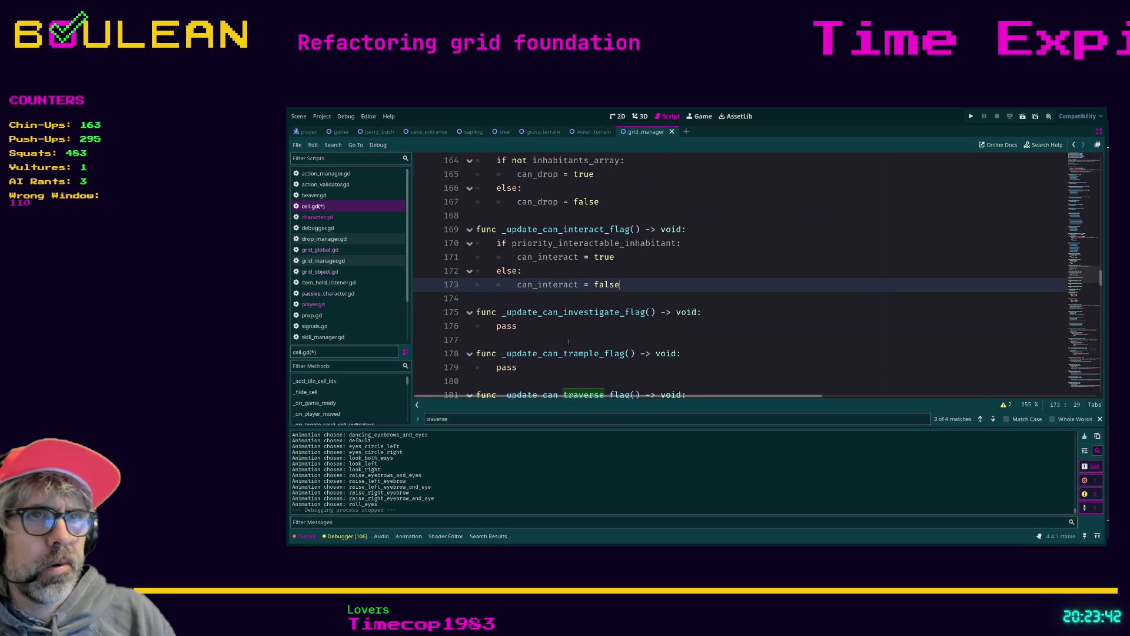
double_click(505, 326)
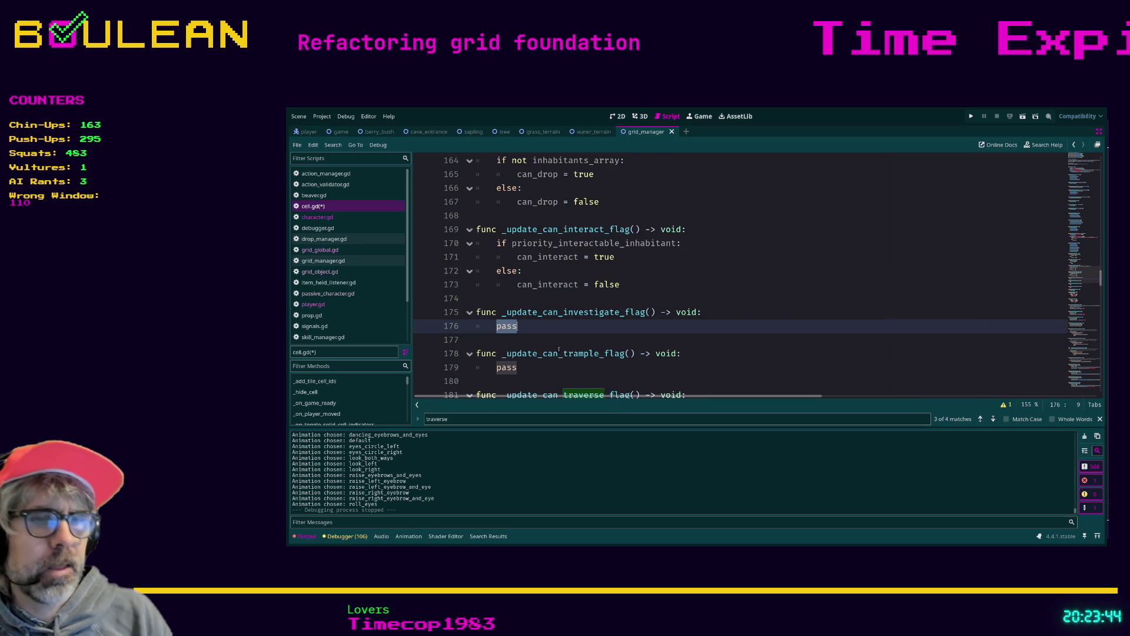
type("if prioi")
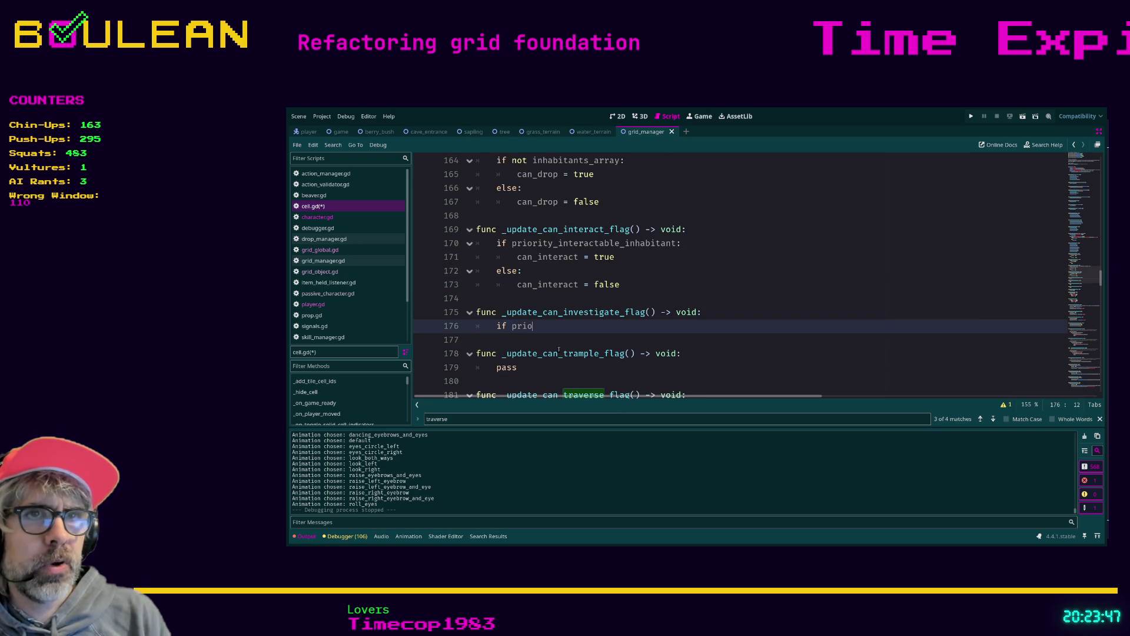
key("Down")
key("Down")
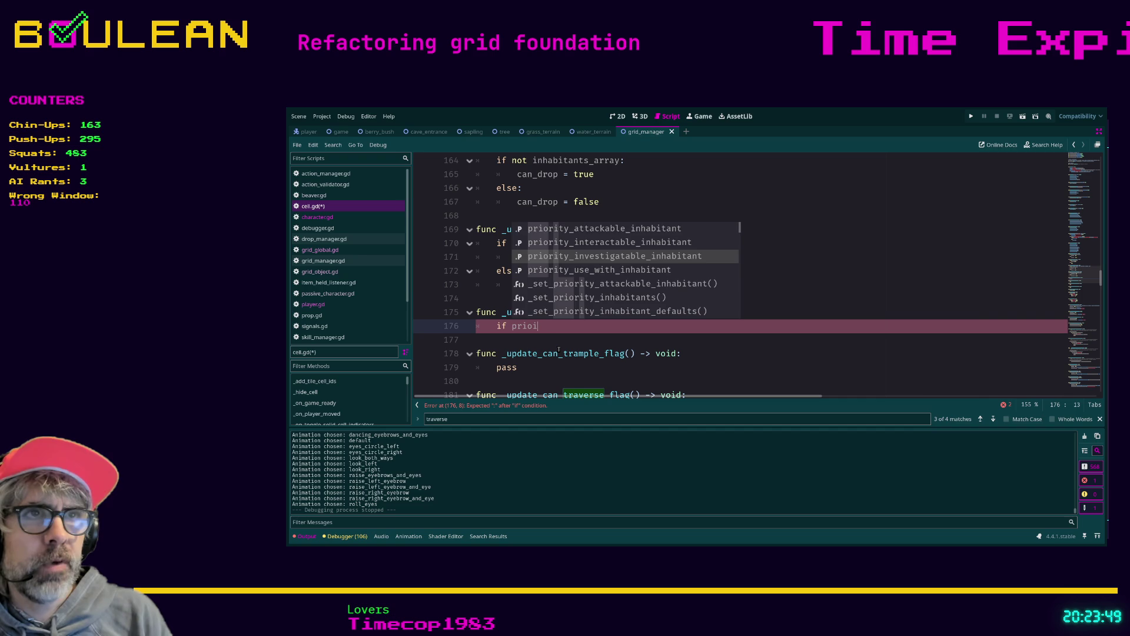
key("Return")
type(":")
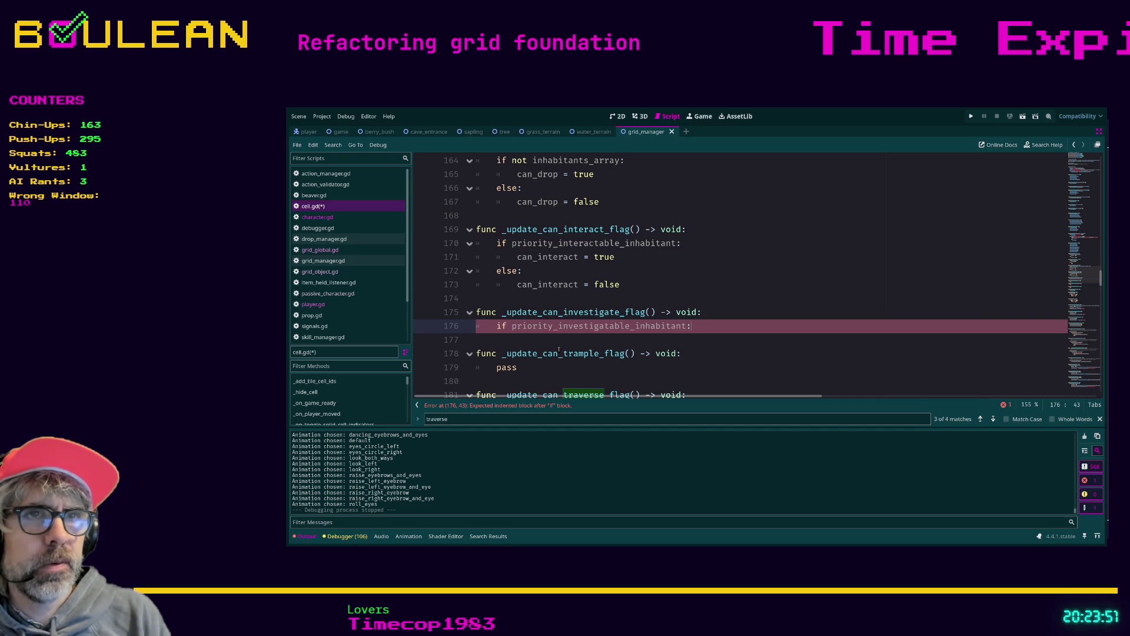
key("Return")
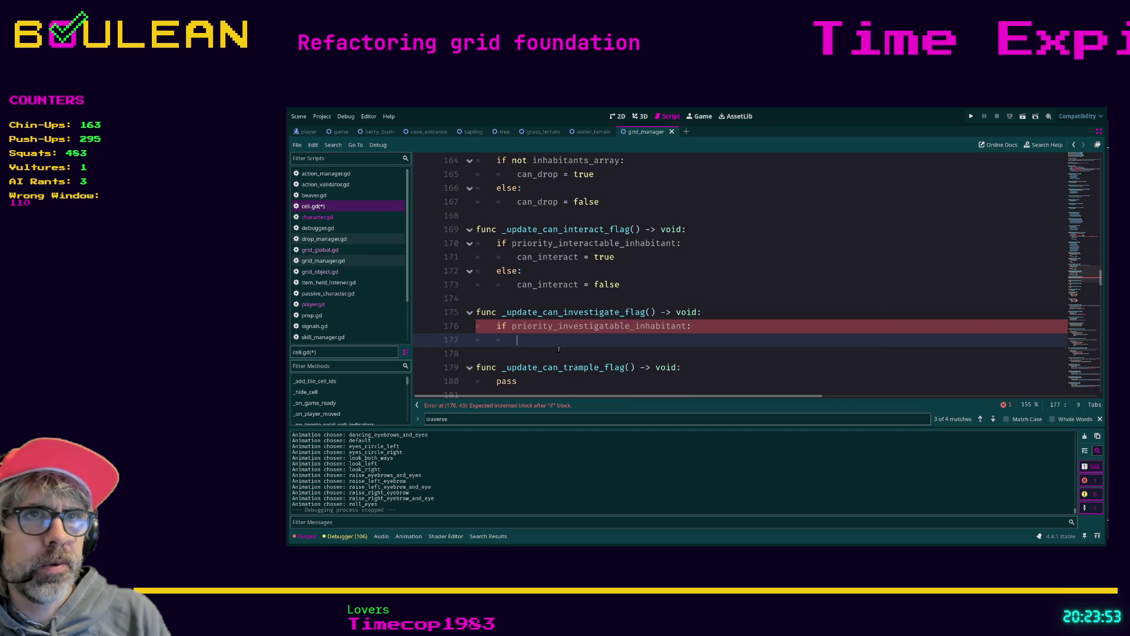
type("can_inves")
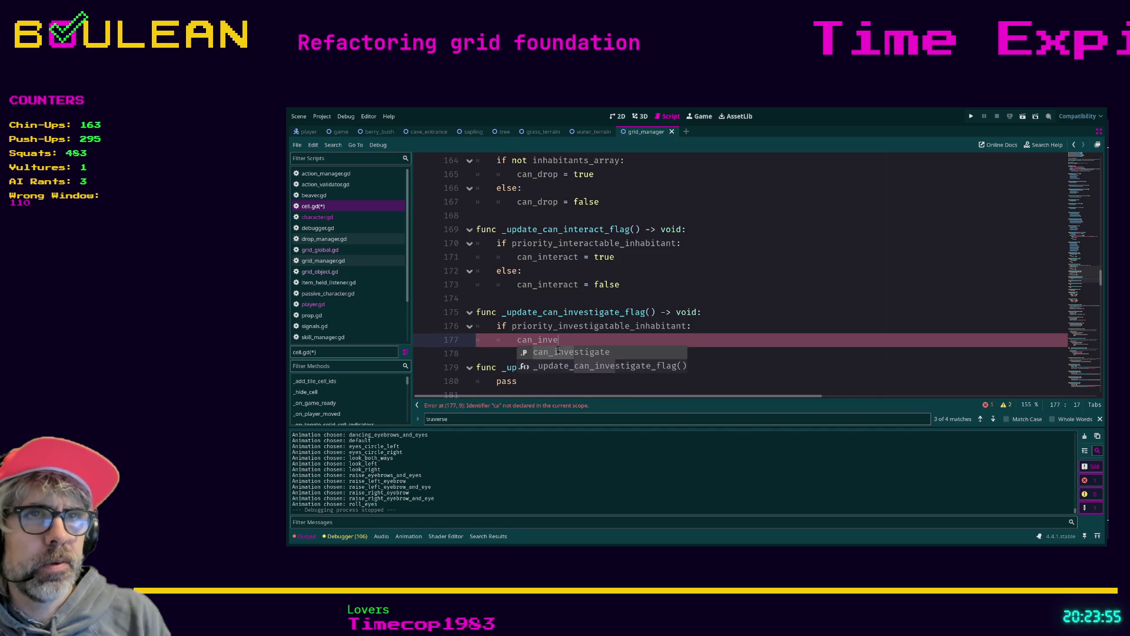
key("Return")
type("= true")
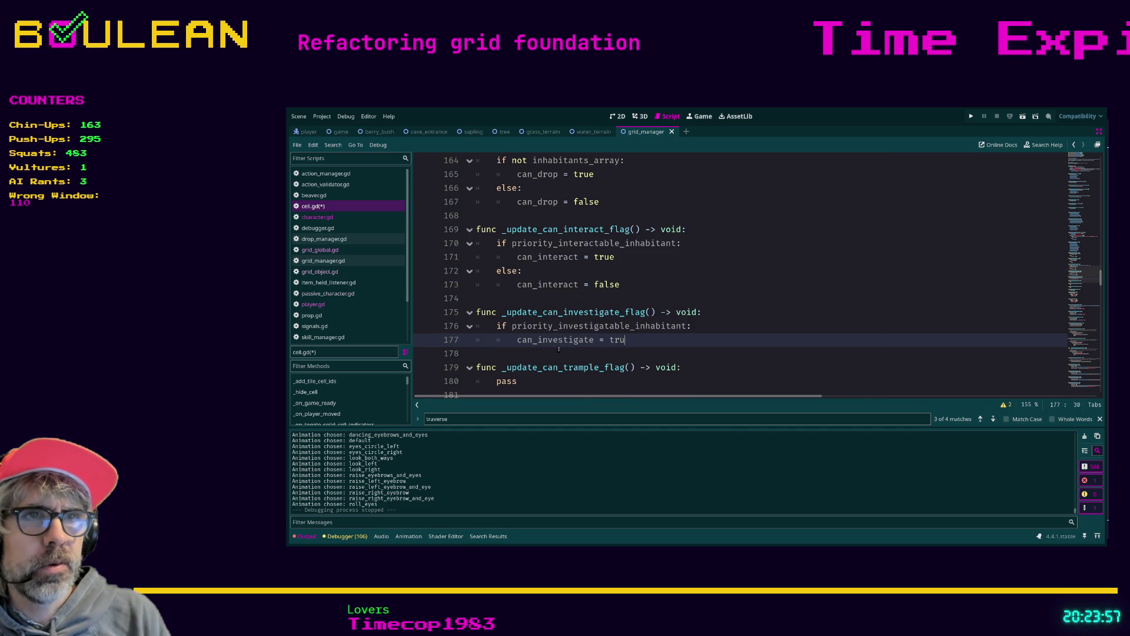
- Add an else branch that assigns can_interact = false
key("Return")
key("BackSpace")
type("else:")
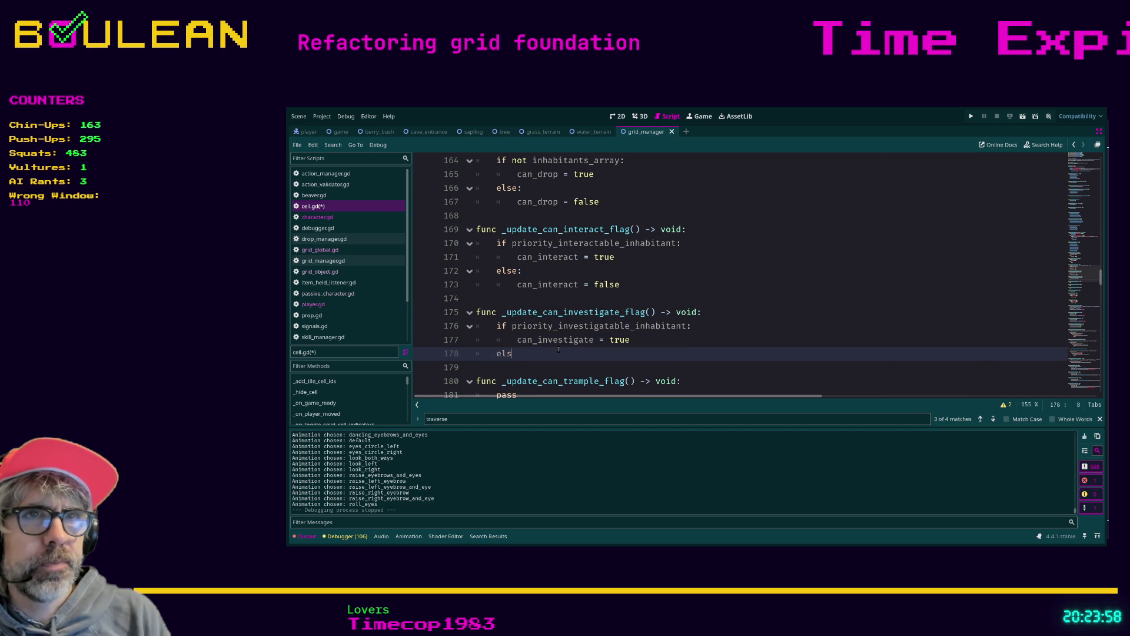
key("Return")
type("can_inter")
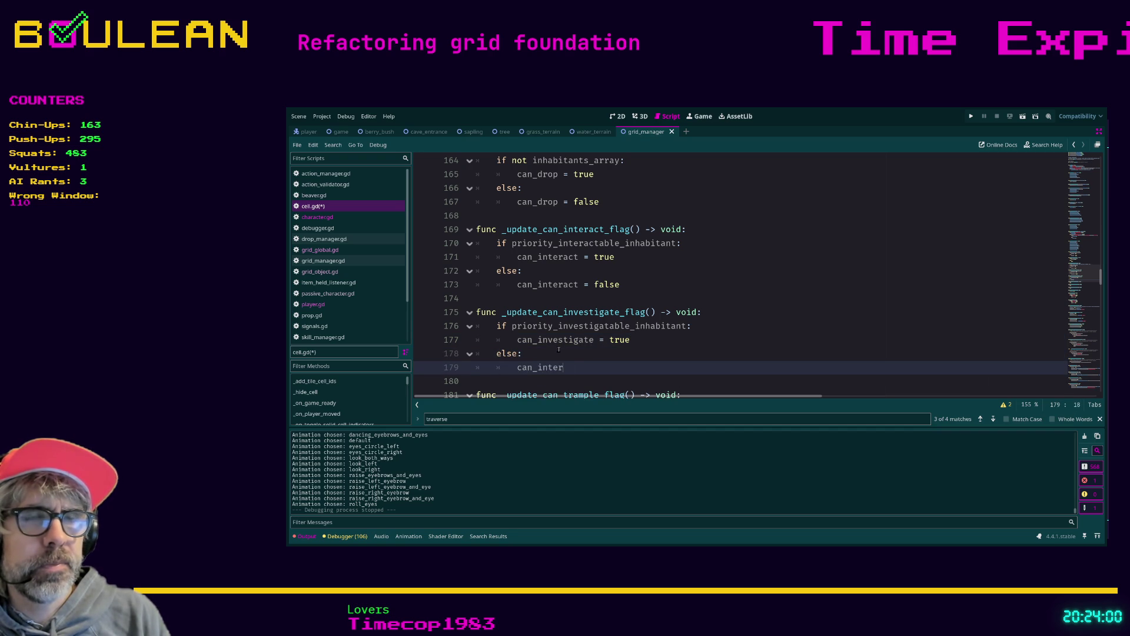
type("act = false")
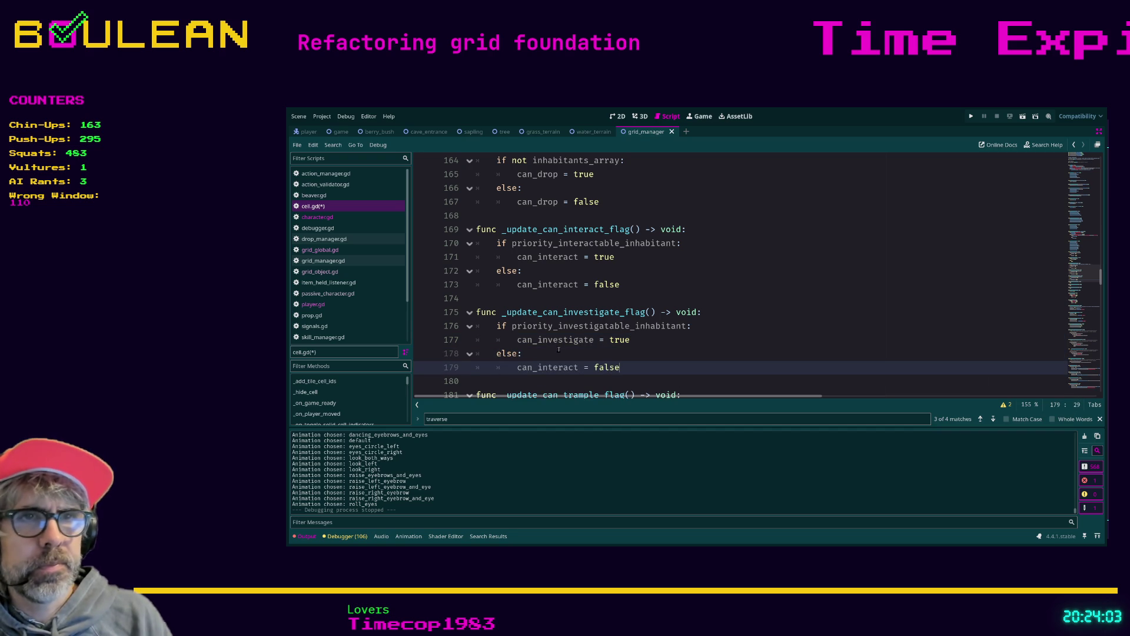
scroll(542, 335, "down", 2)
- Add '## TODO 2026-01-12: Tramping mechanic does not exist yet' above pass in _update_can_trample_flag
double_click(546, 333)
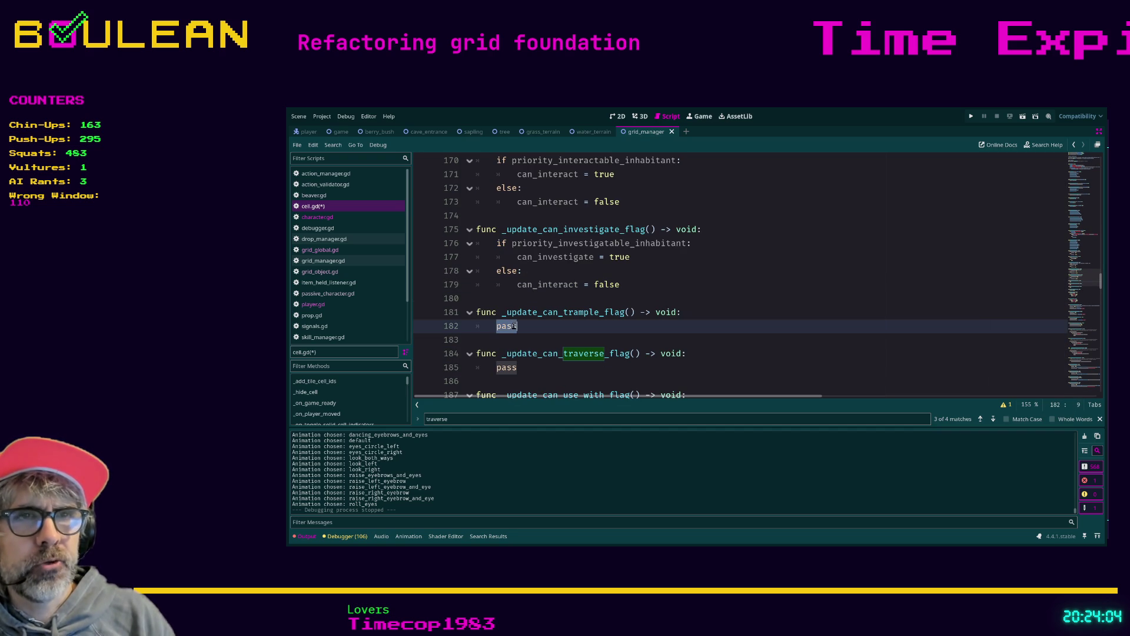
key("Home")
key("Return")
key("Up")
type("#")
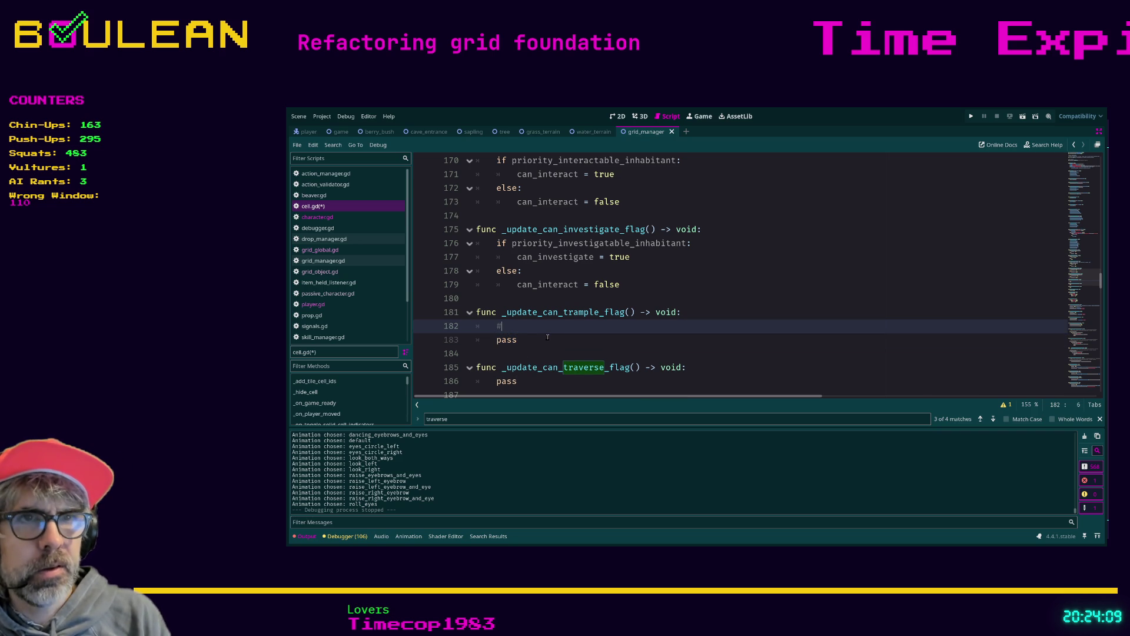
type("# TODO ")
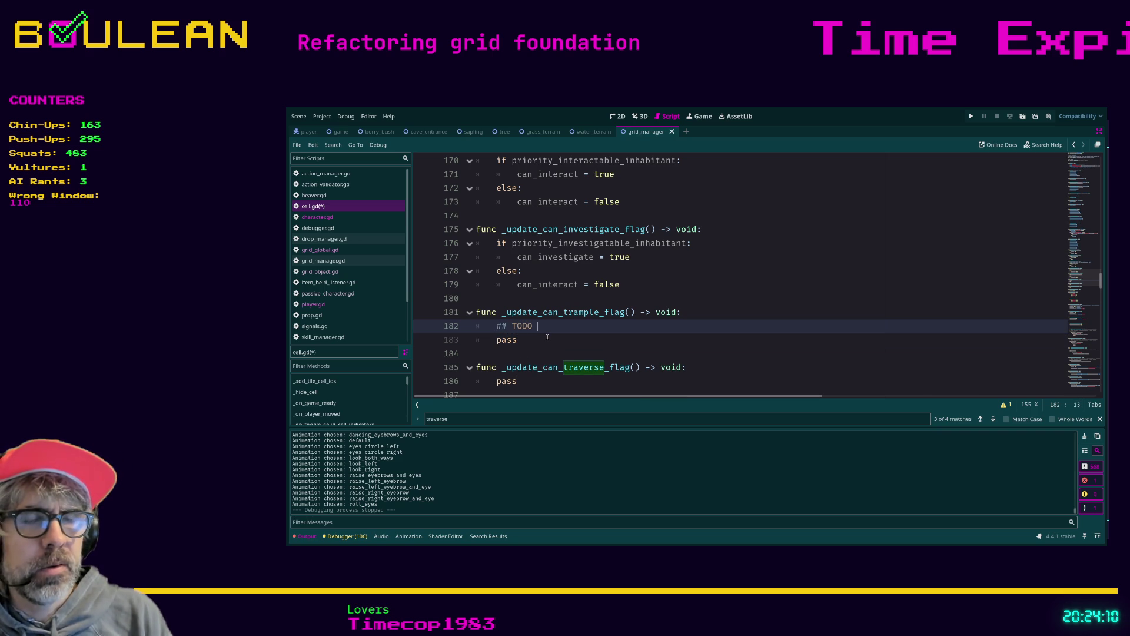
type("2026")
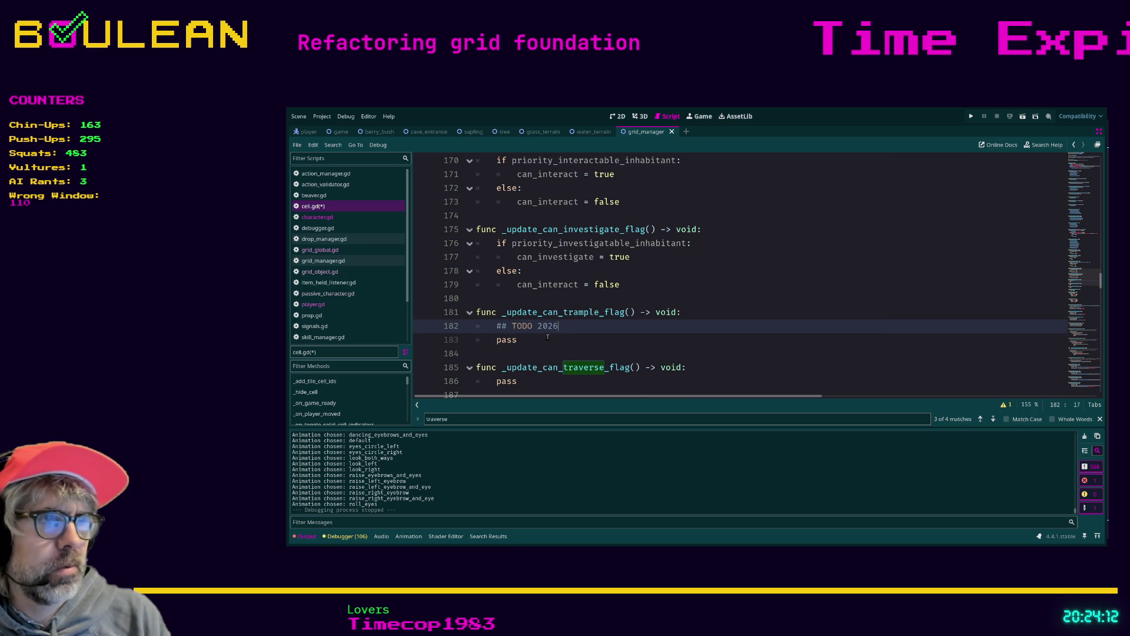
type("-01-12: Tramping mechanic does not exist")
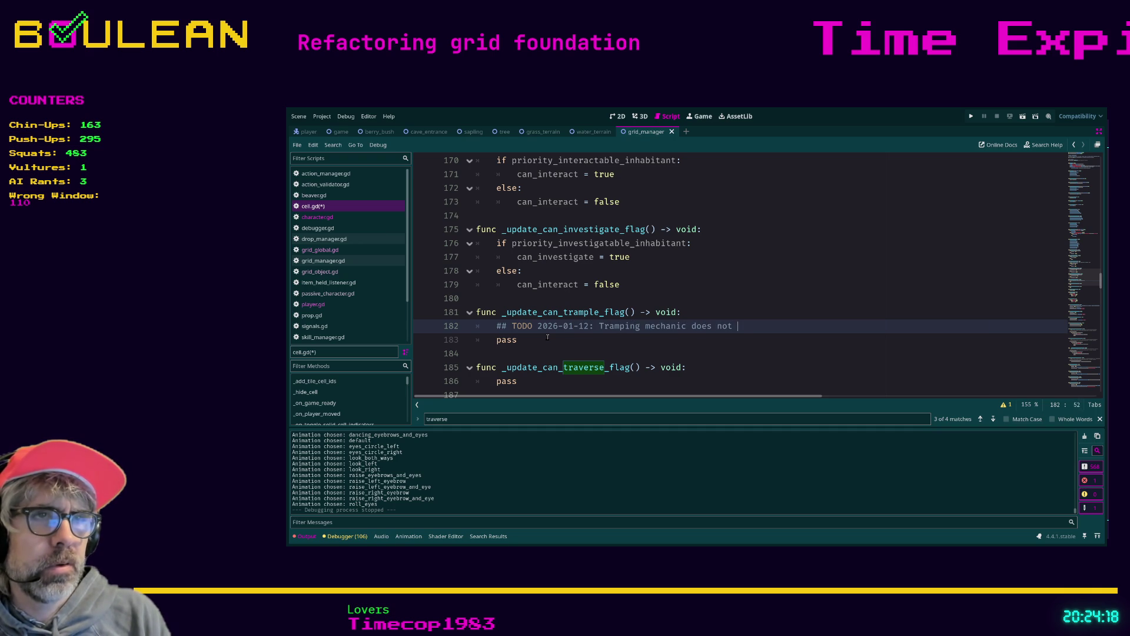
type(" yet")
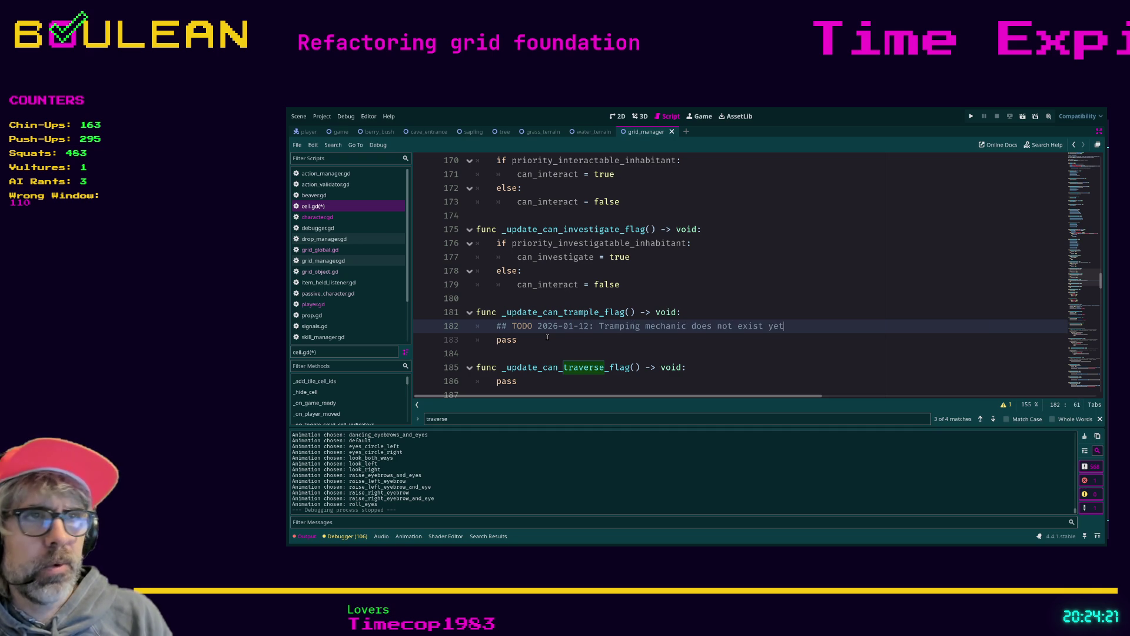
scroll(513, 337, "down", 1)
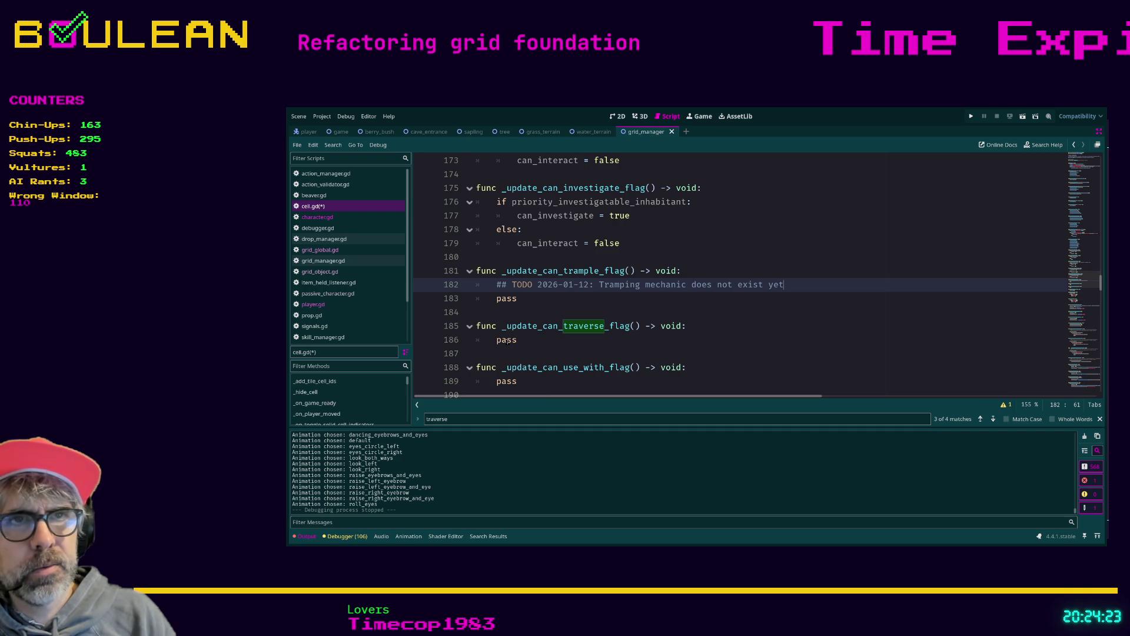
double_click(515, 340)
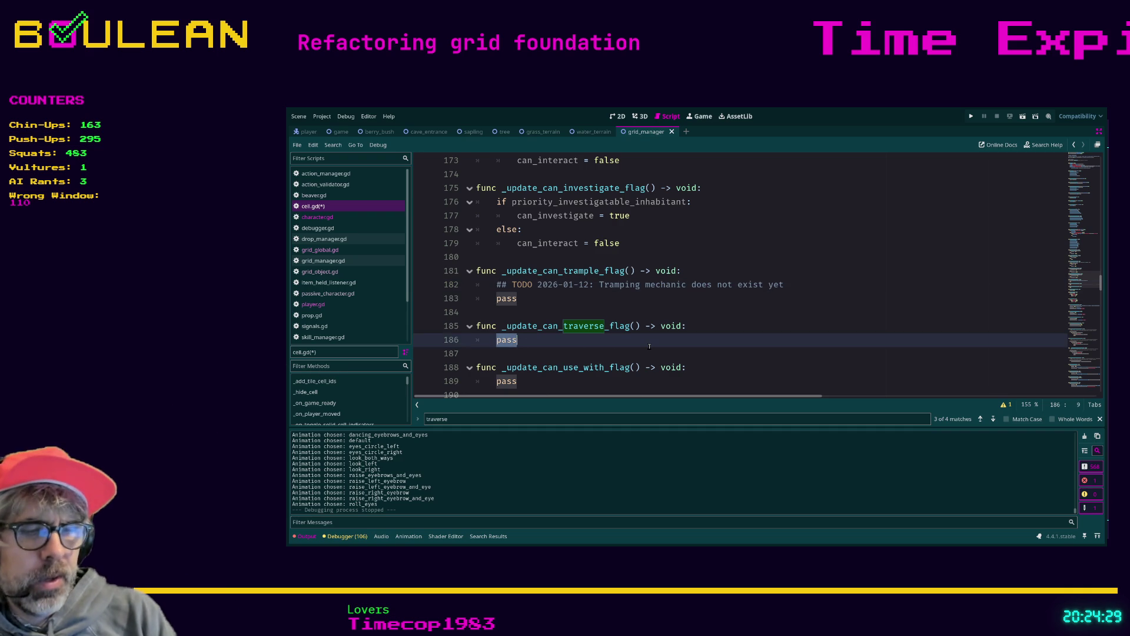
- Replace _update_can_traverse_flag's pass with can_traverse = false, then begin an if line below
type("if")
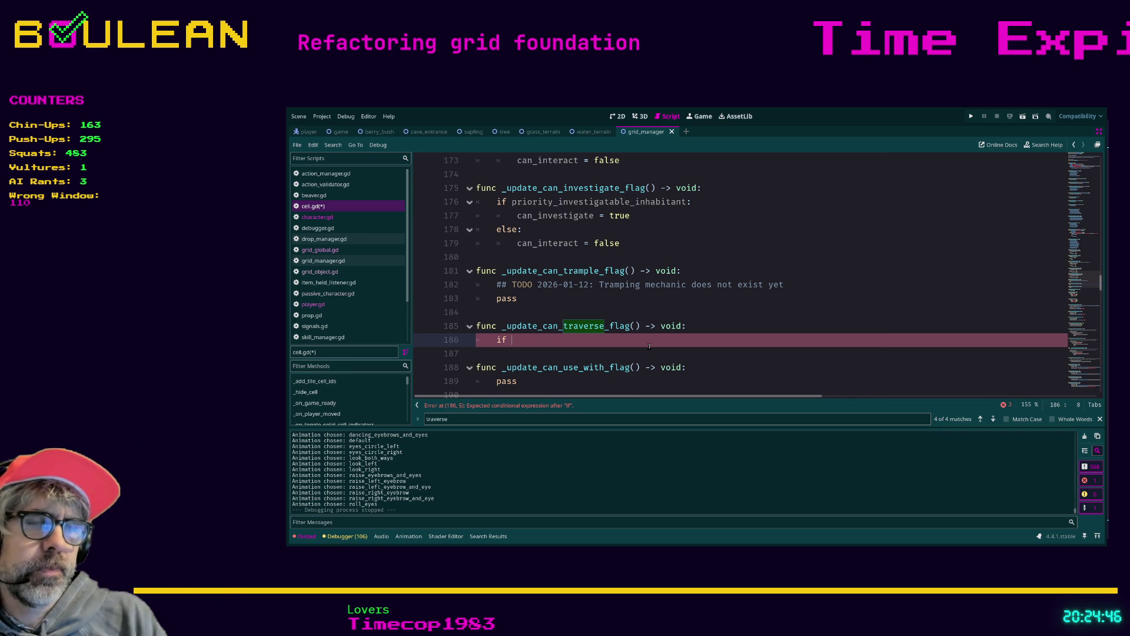
key("BackSpace")
key("BackSpace")
type("can_")
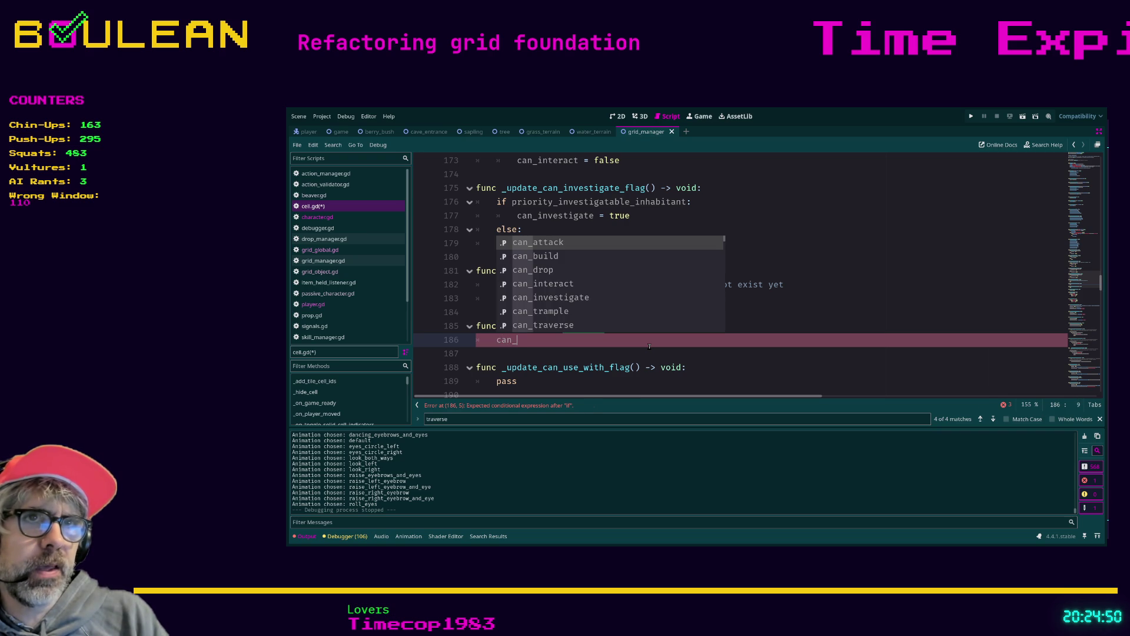
type("tra")
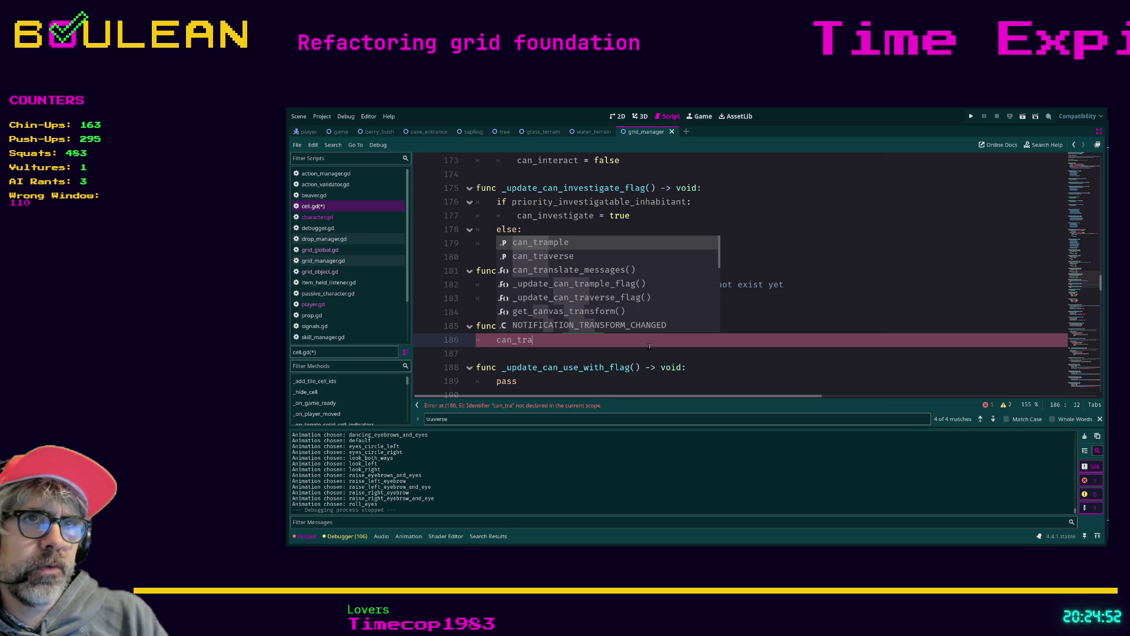
key("Down")
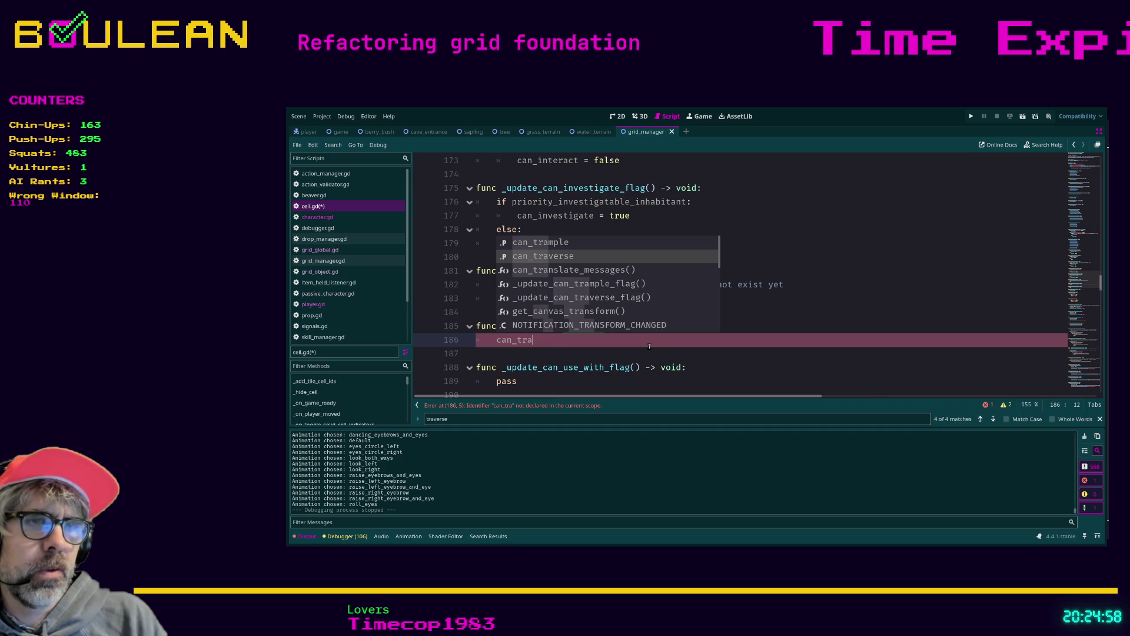
key("Return")
type("false")
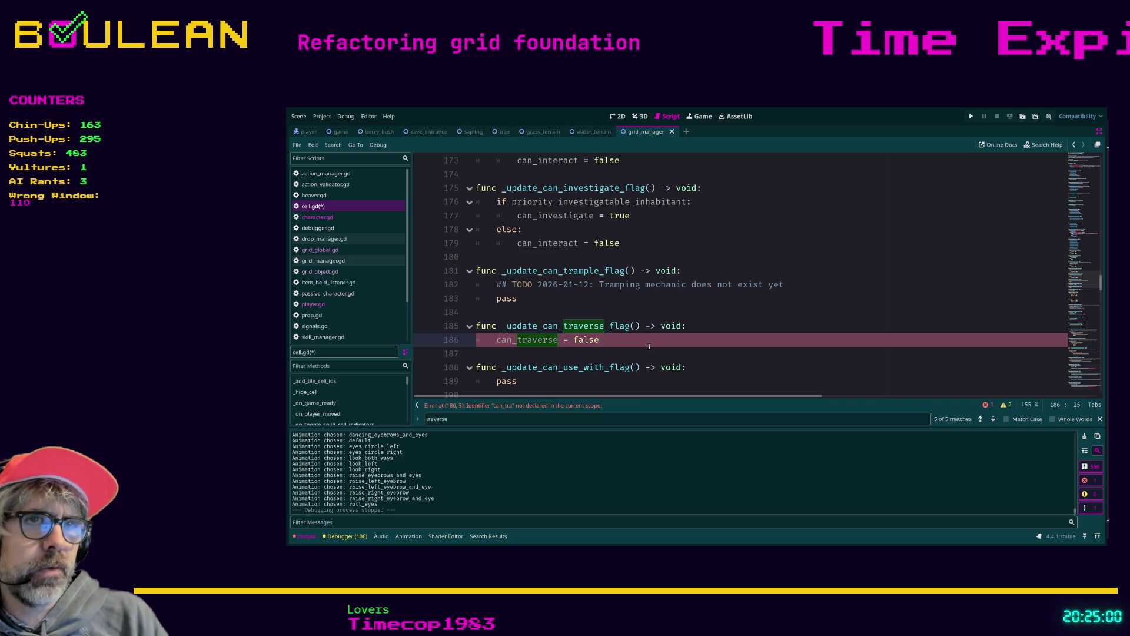
key("Return")
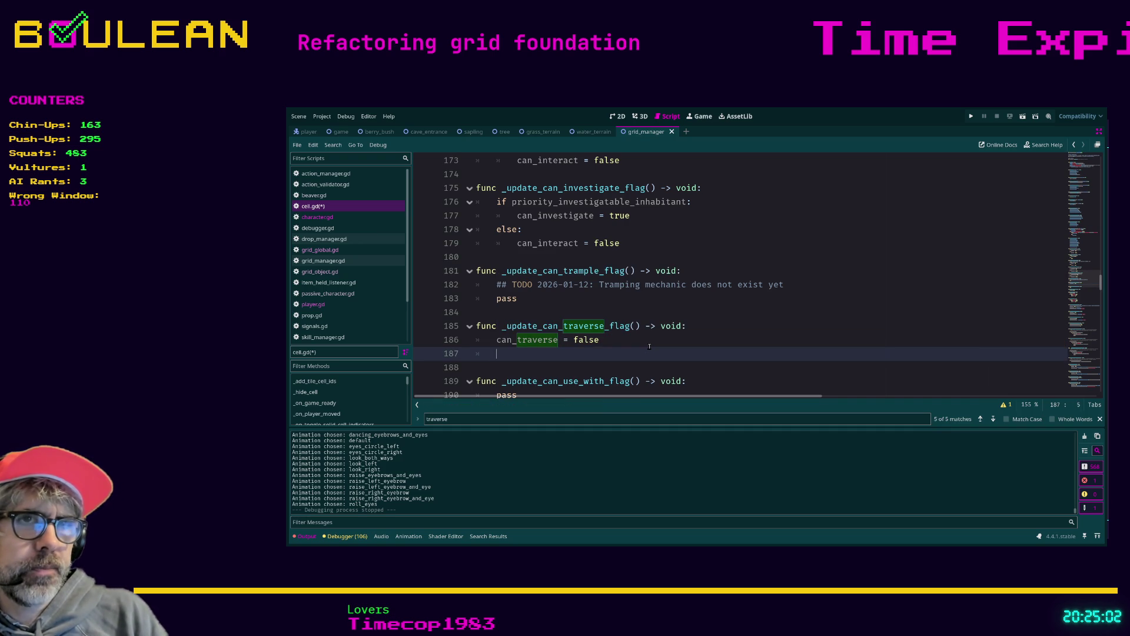
type("if")
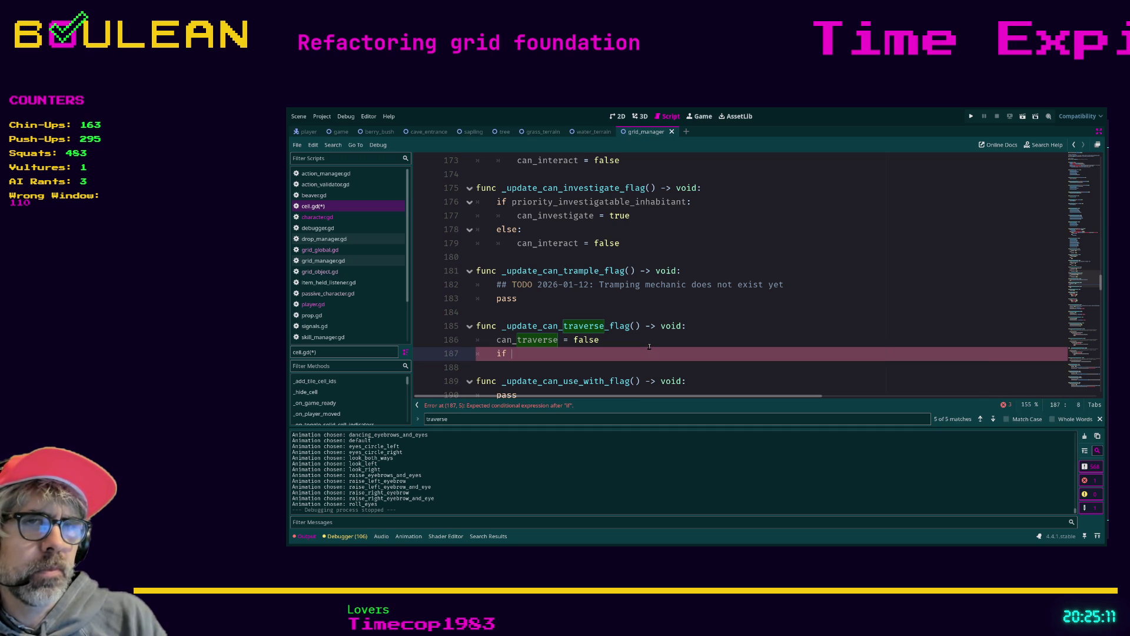
- Write 'if terrain.traversable:' with can_traverse = true in its body
type("terra")
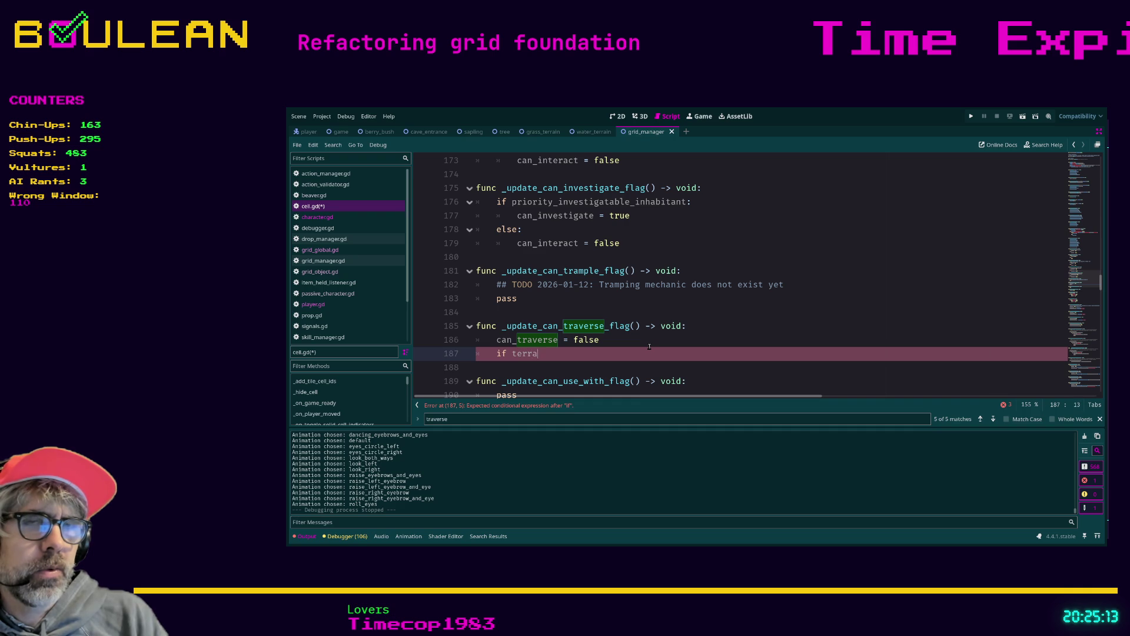
type("in.tr")
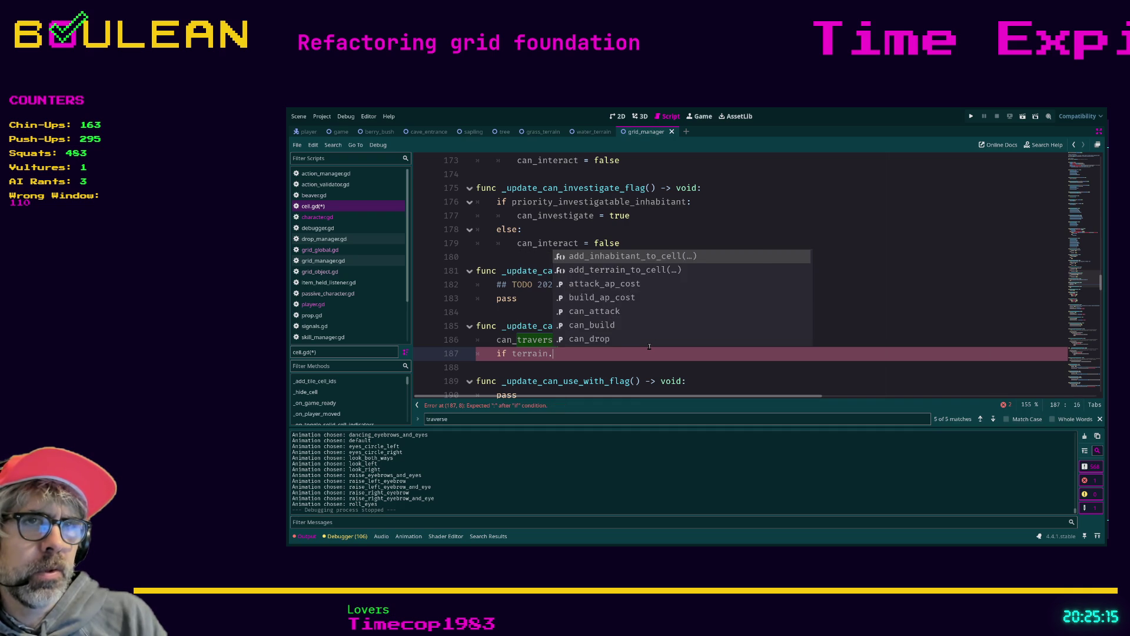
key("Return")
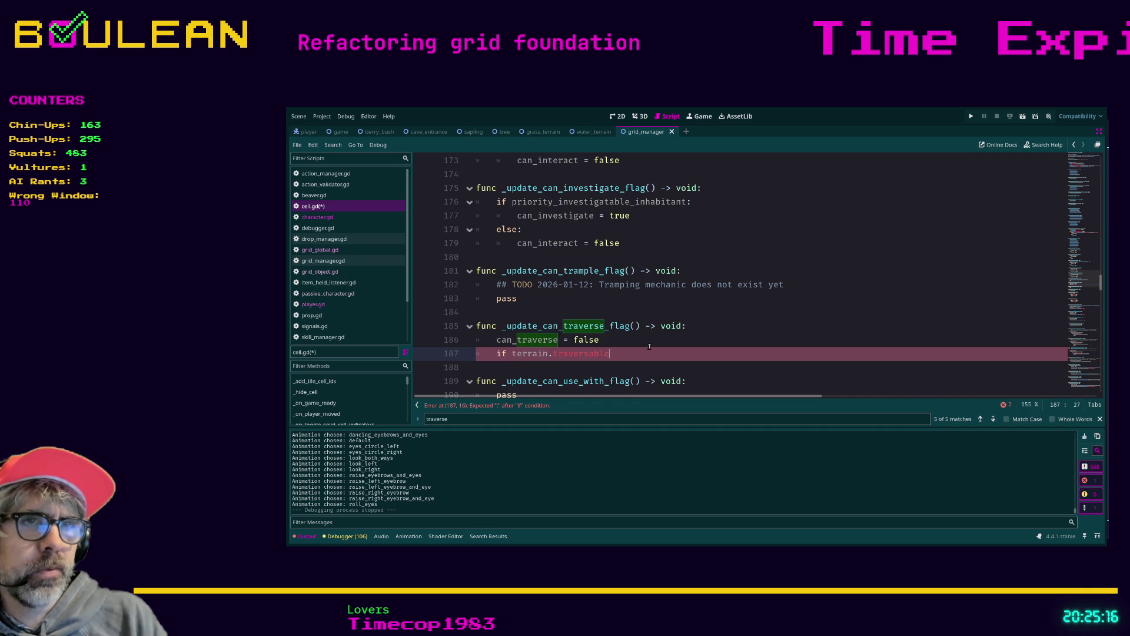
type(":")
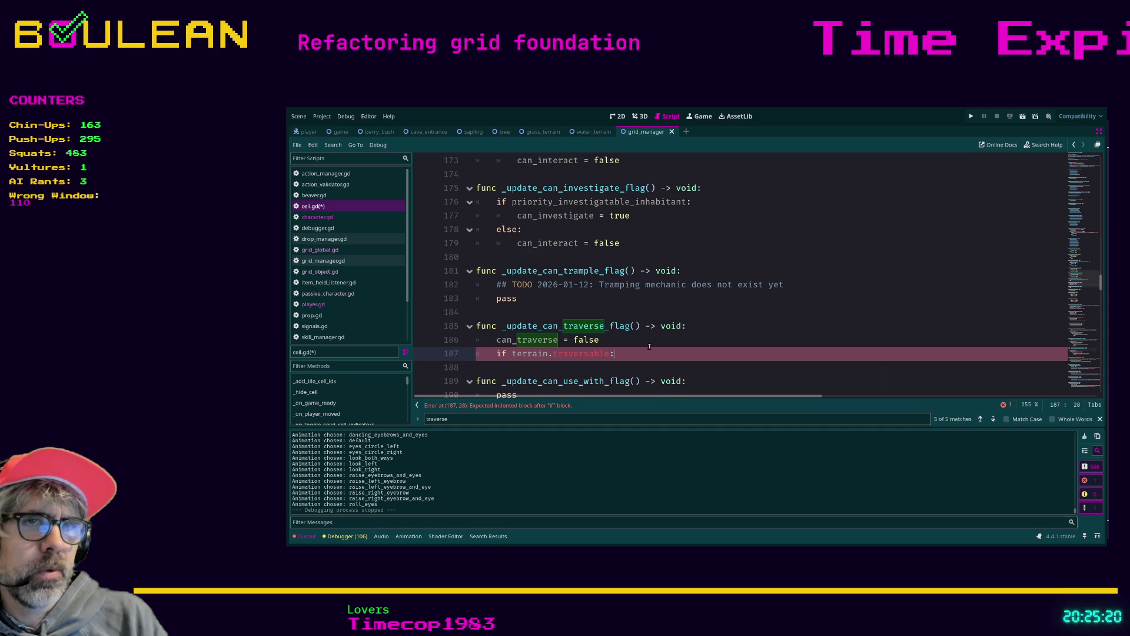
key("Return")
type("can_")
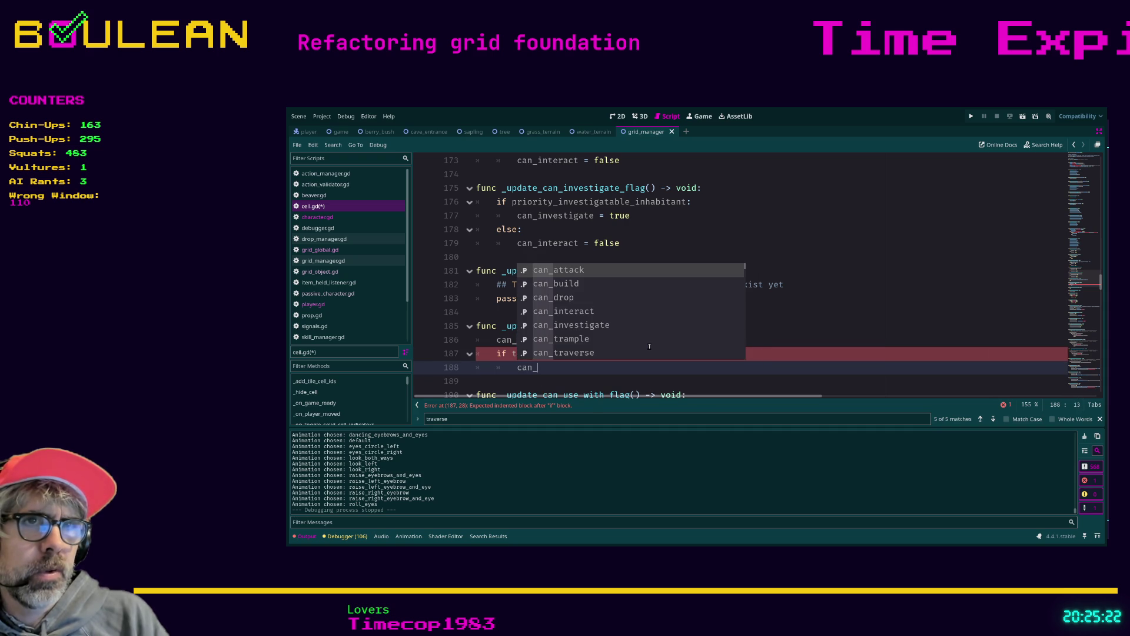
type("tra")
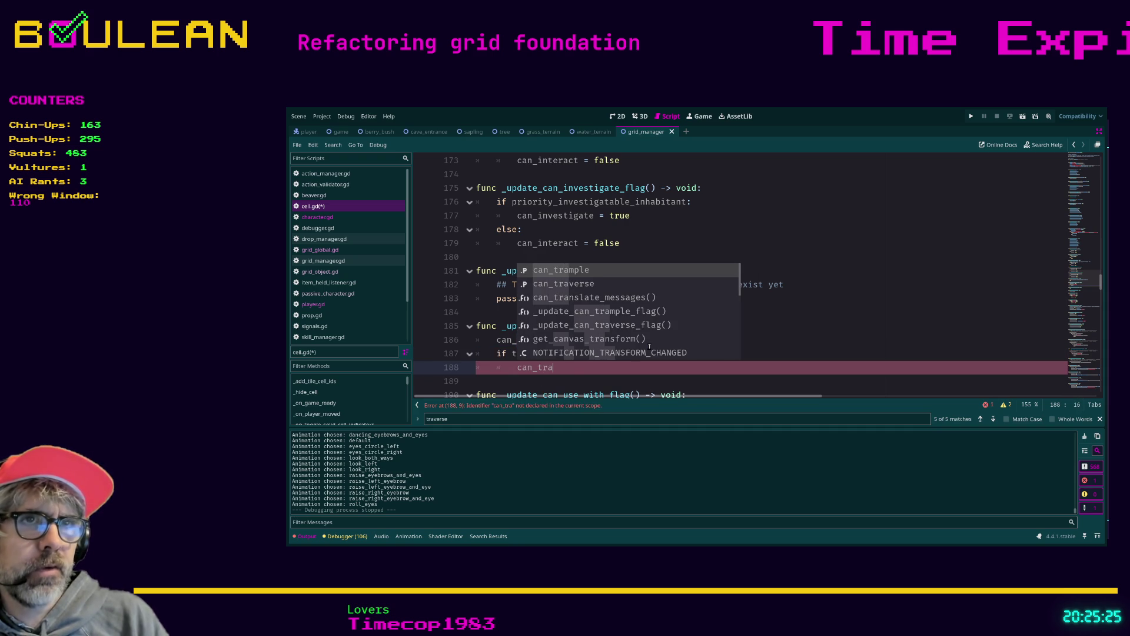
key("Down")
key("Return")
type("true")
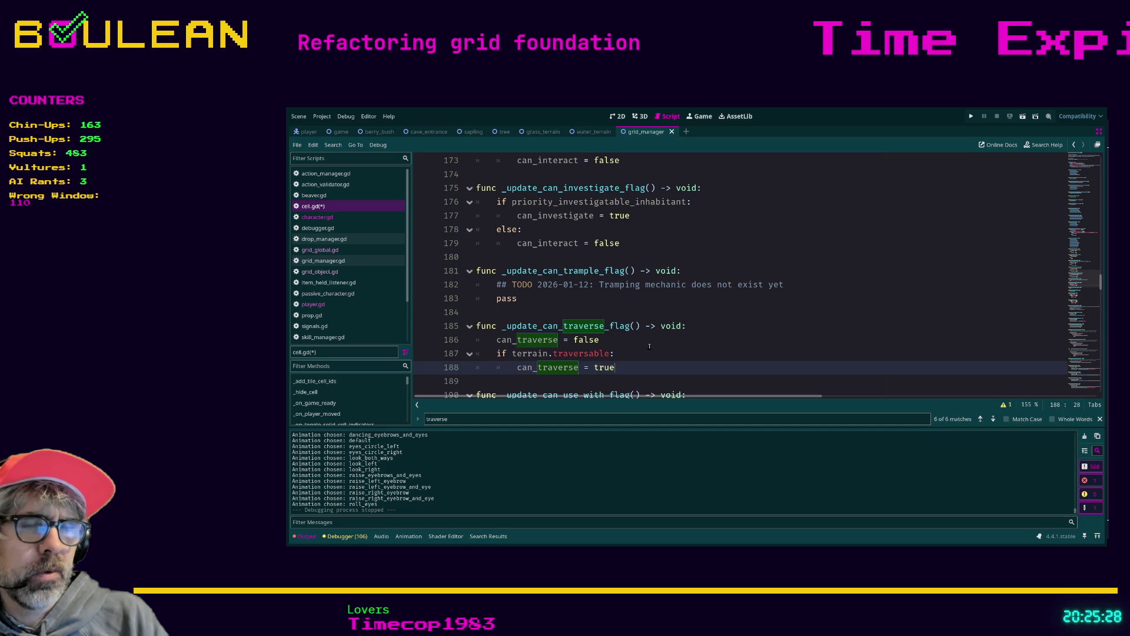
- Start an 'elif not terrain.traversable' line below the true assignment
key("Return")
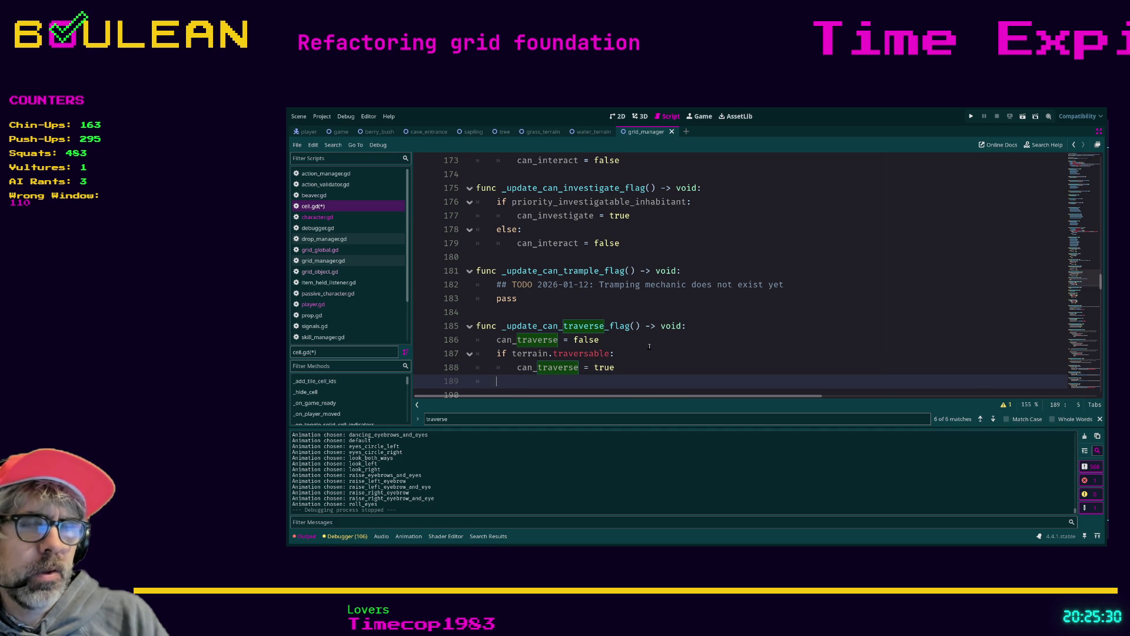
type("elif terr")
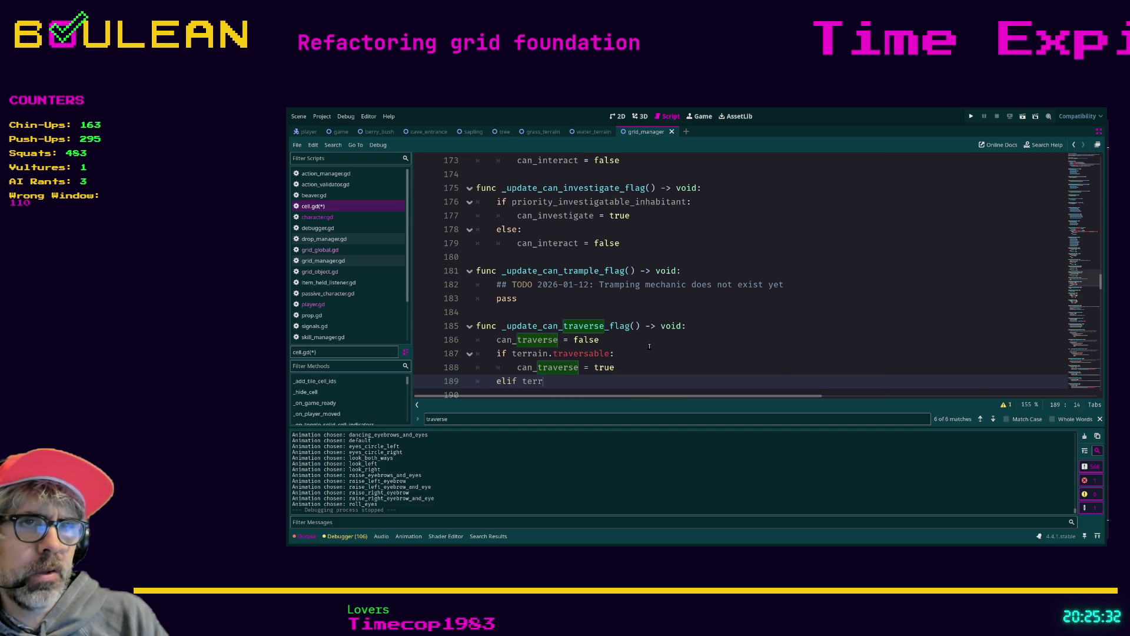
key("BackSpace")
key("BackSpace")
key("BackSpace")
key("BackSpace")
type("not terr")
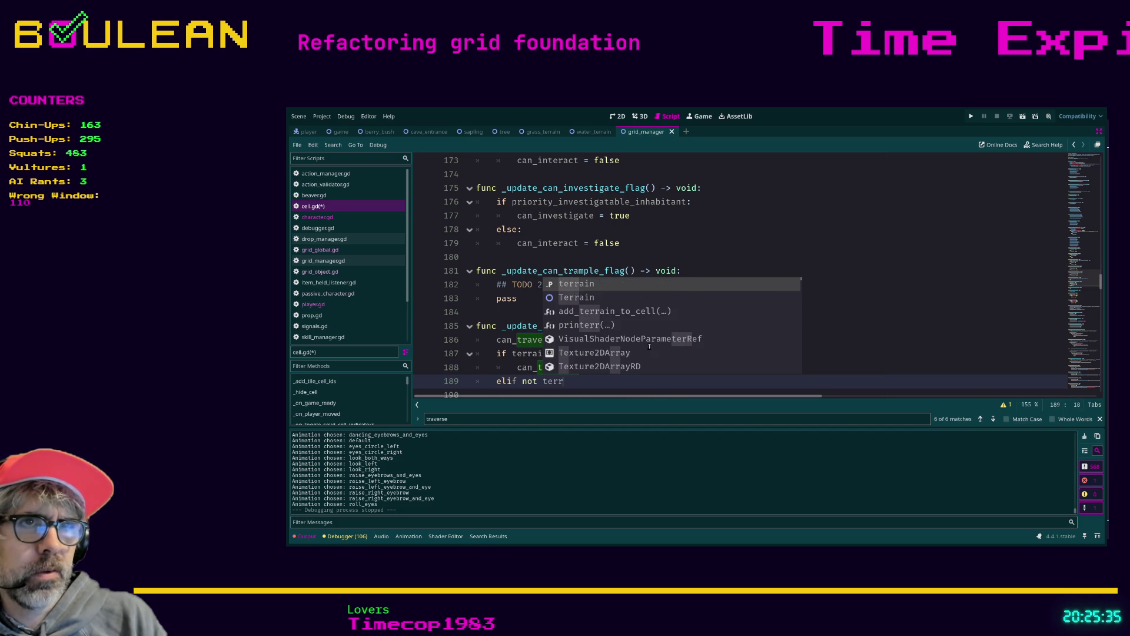
key("Return")
type("raversable")
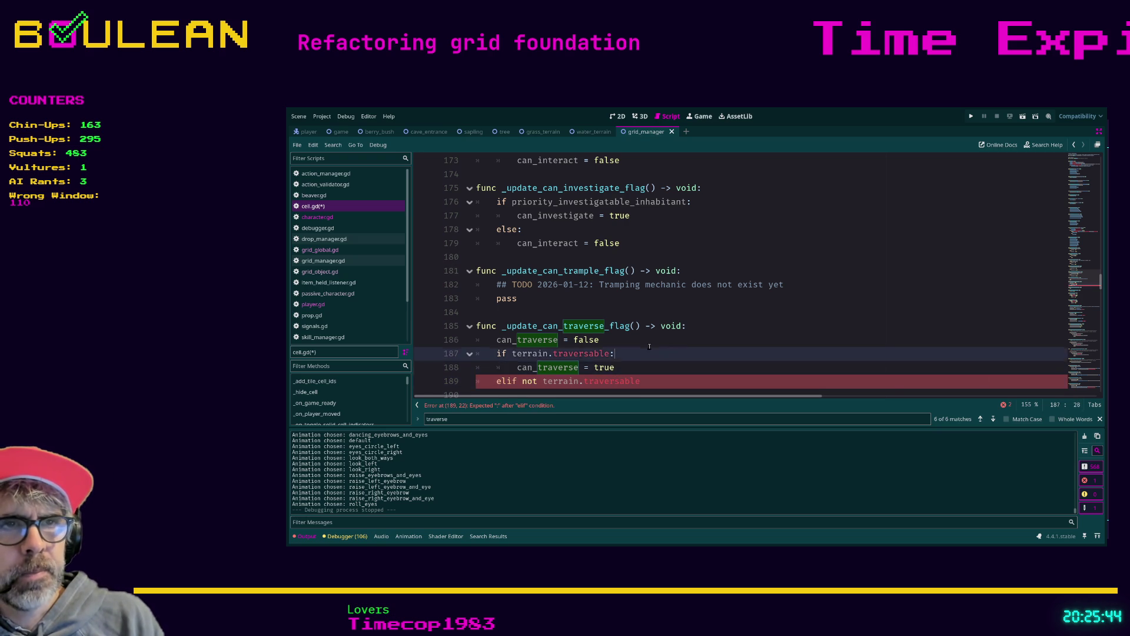
- Below the reset, add 'if not terrain.traversable:' setting can_traverse = false and returning
left_click(649, 347)
key("Return")
key("Up")
key("Down")
type("if ter")
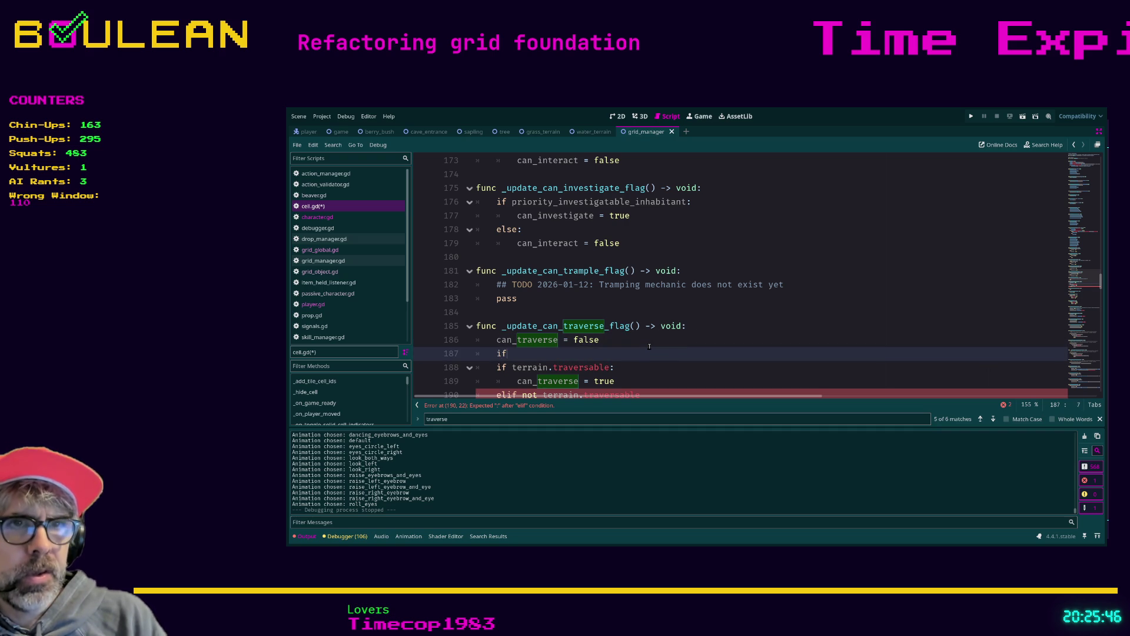
key("BackSpace")
key("BackSpace")
key("BackSpace")
type("not t")
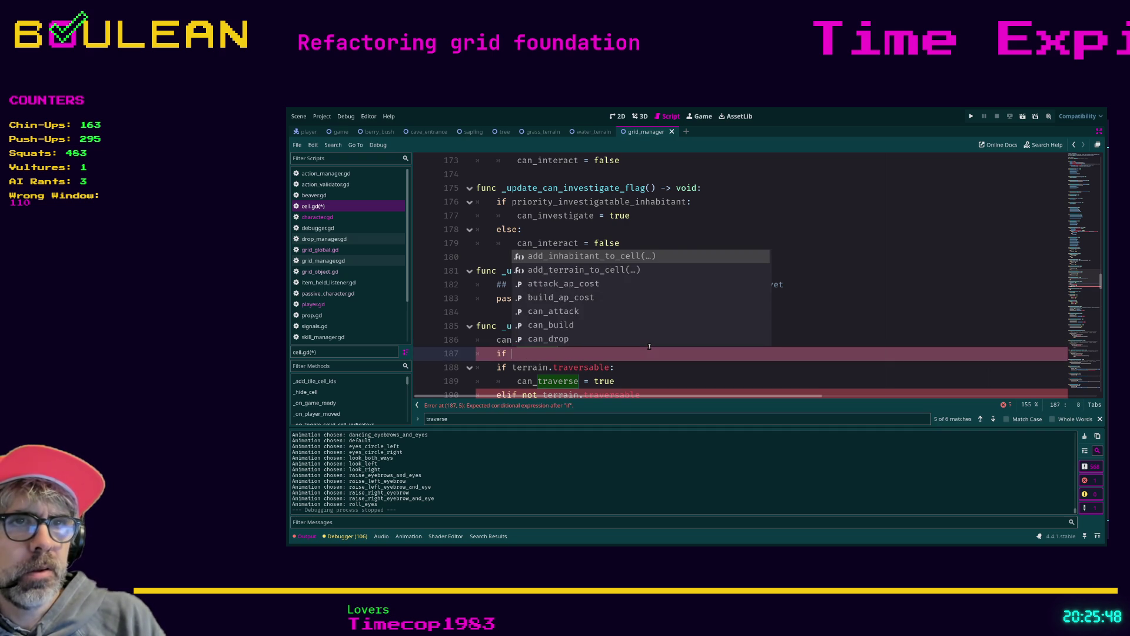
type("errain.t")
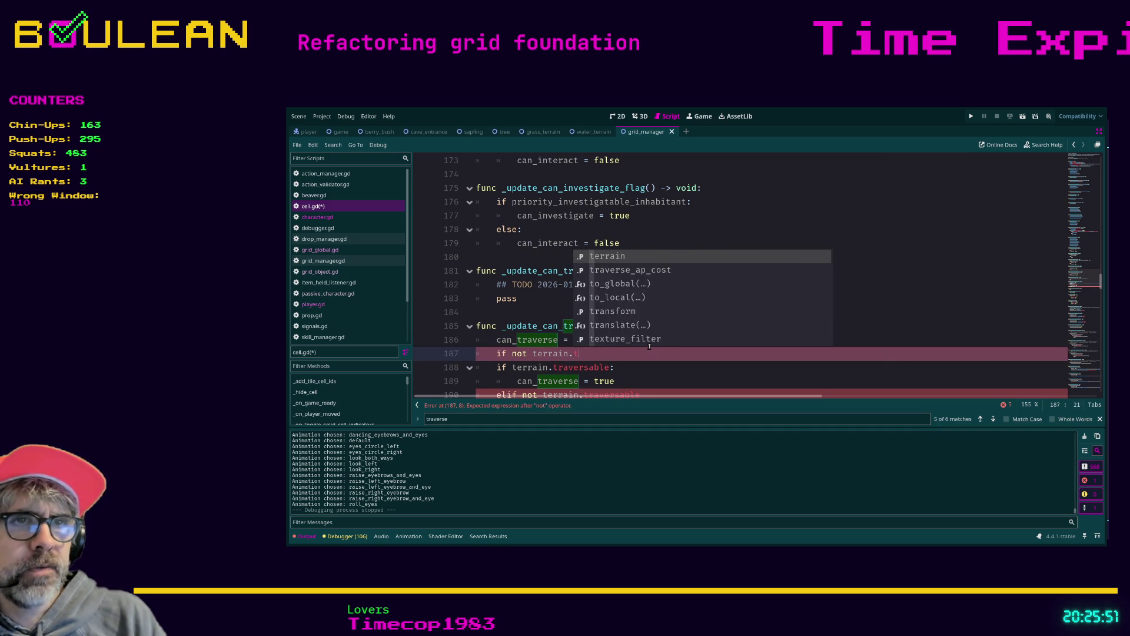
type("raversable:")
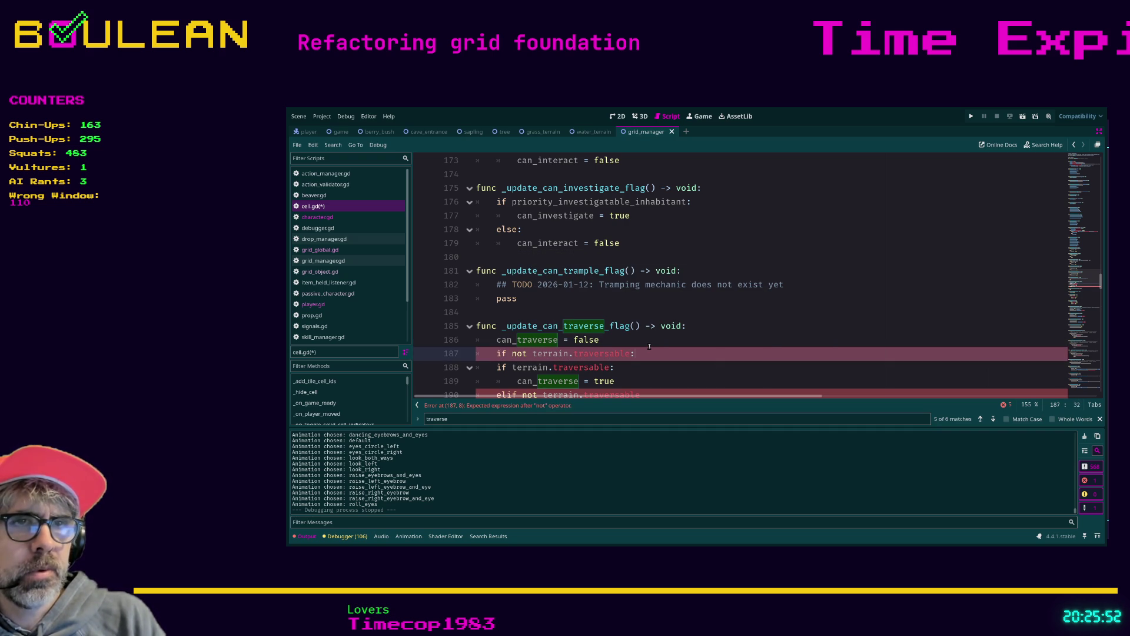
key("Return")
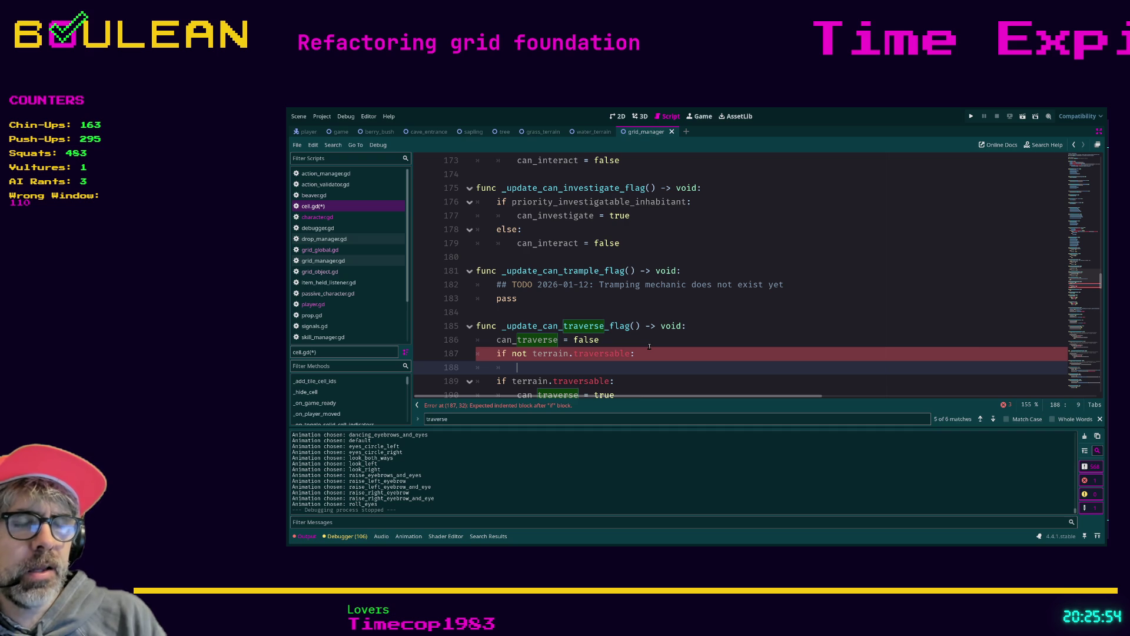
type("can_t")
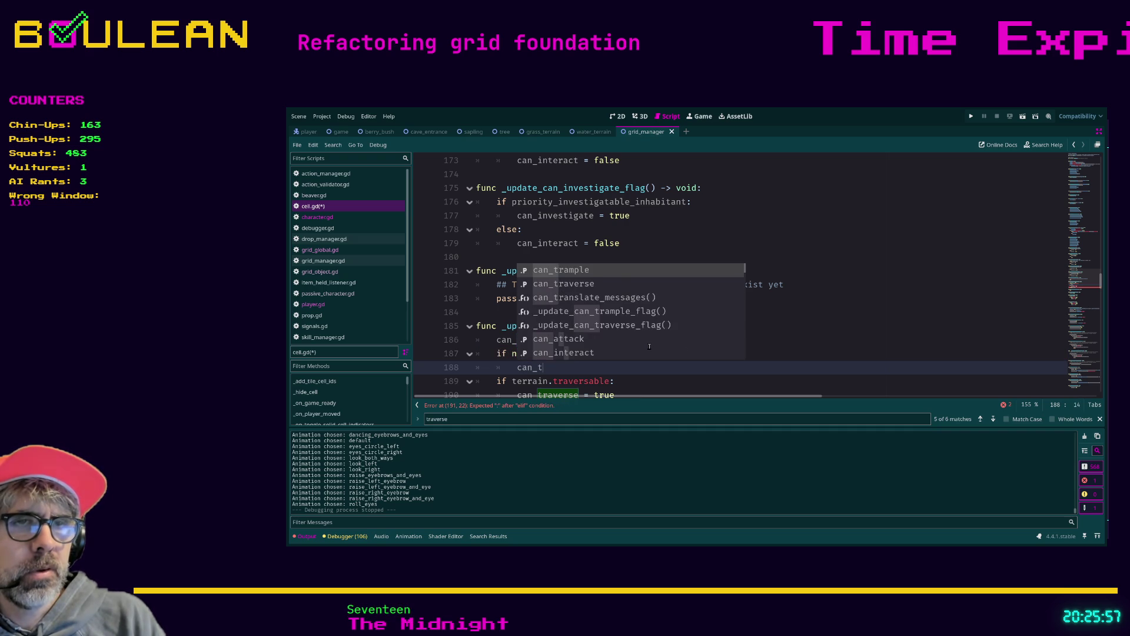
type("rav")
key("Return")
type("= fals")
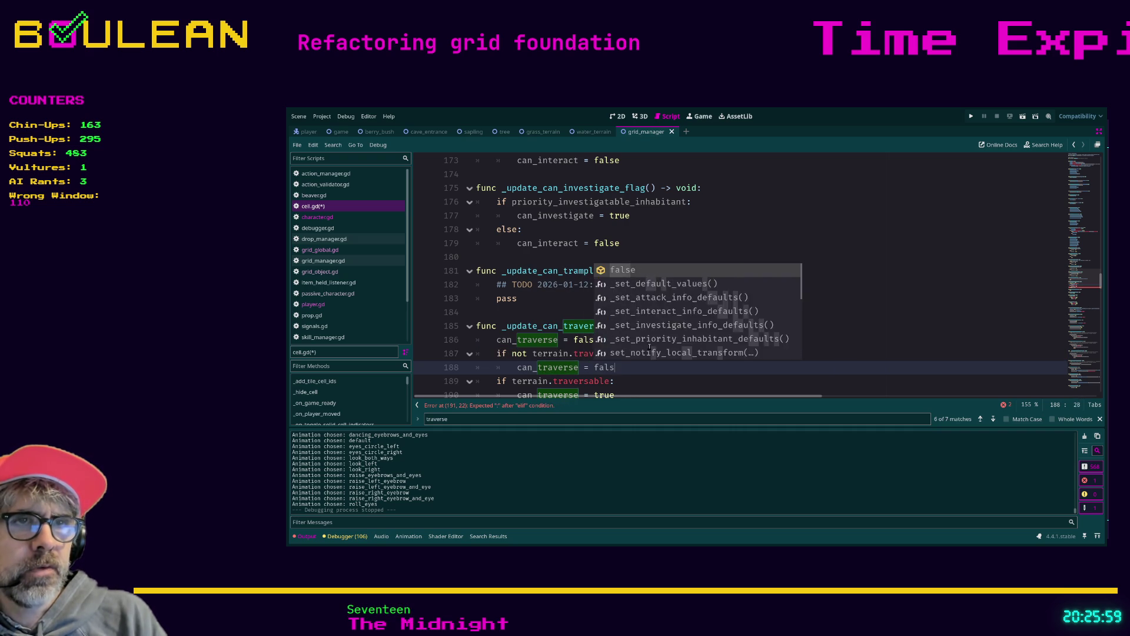
type("e")
key("Return")
type("return")
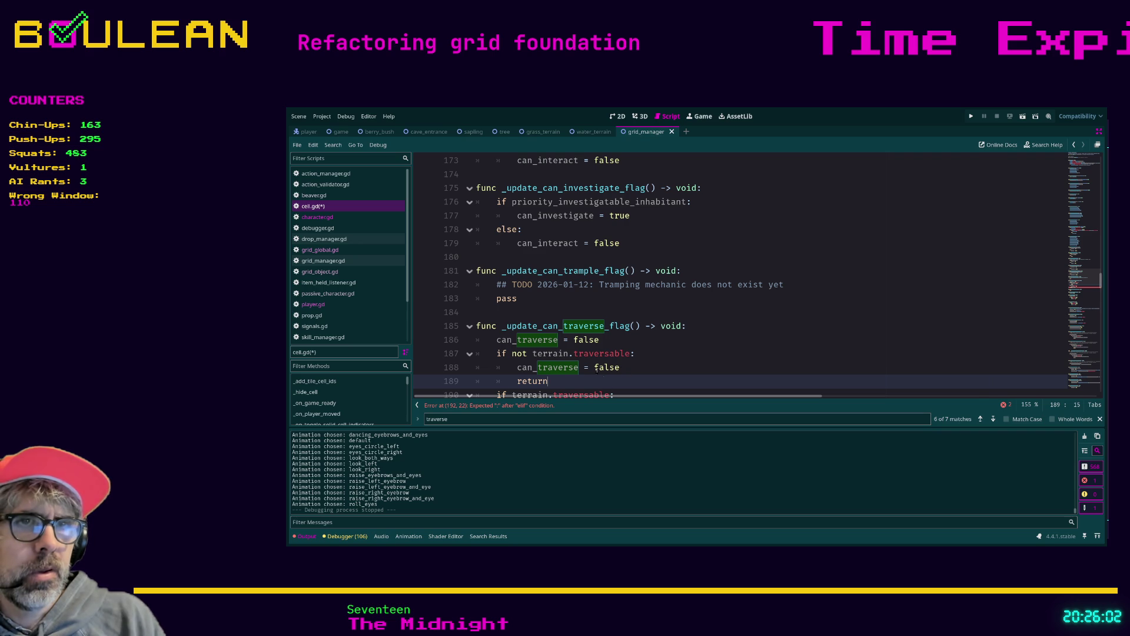
- Turn the following if into elif and delete the broken 'elif not terrain.traversable' line
scroll(603, 378, "down", 2)
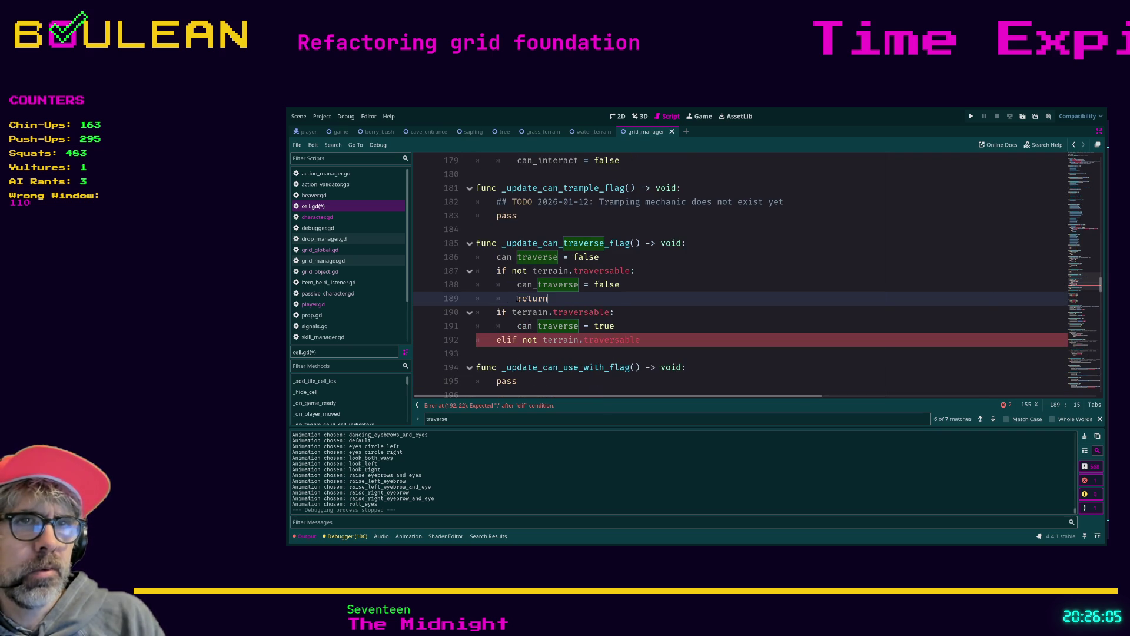
left_click(500, 312)
type("el")
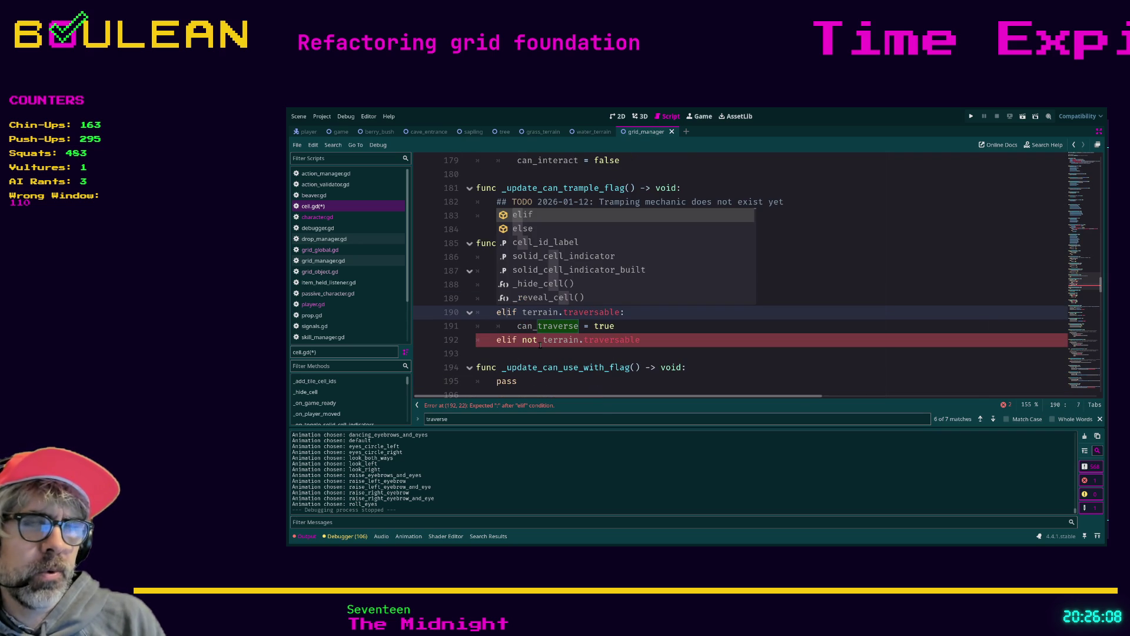
left_click(677, 342)
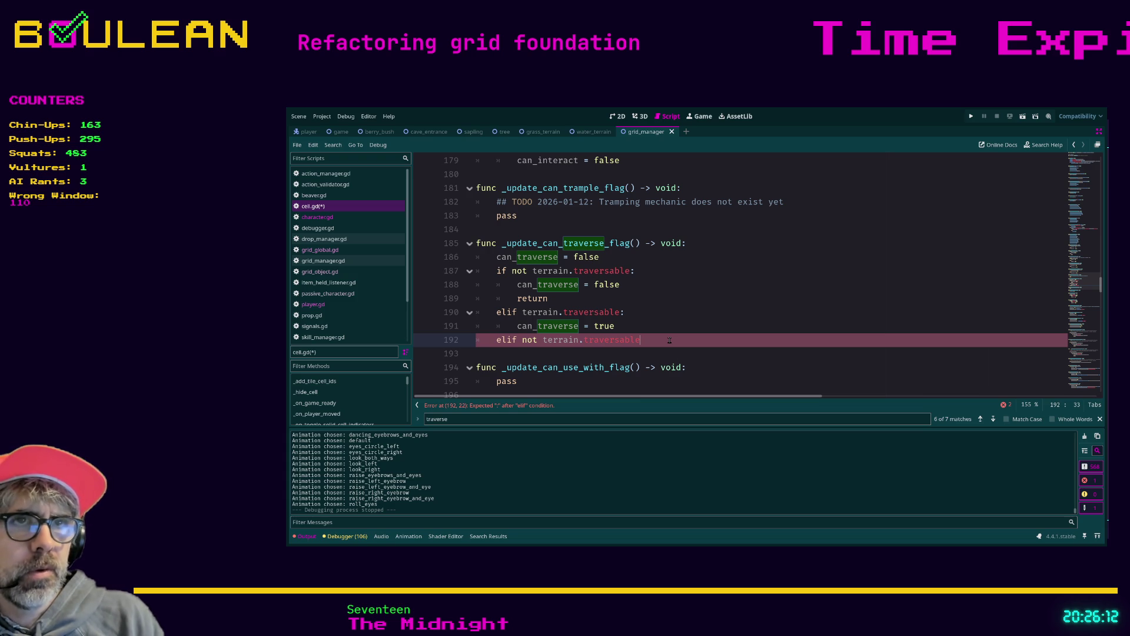
left_click(563, 298)
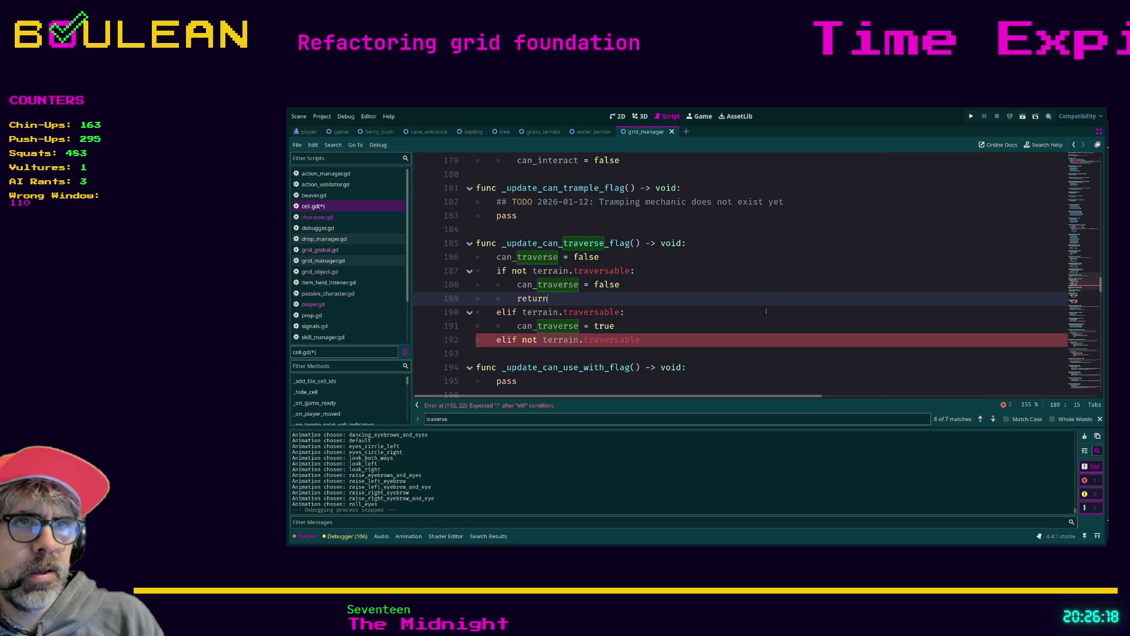
left_click(728, 335)
key("shift+Home")
key("shift+Home")
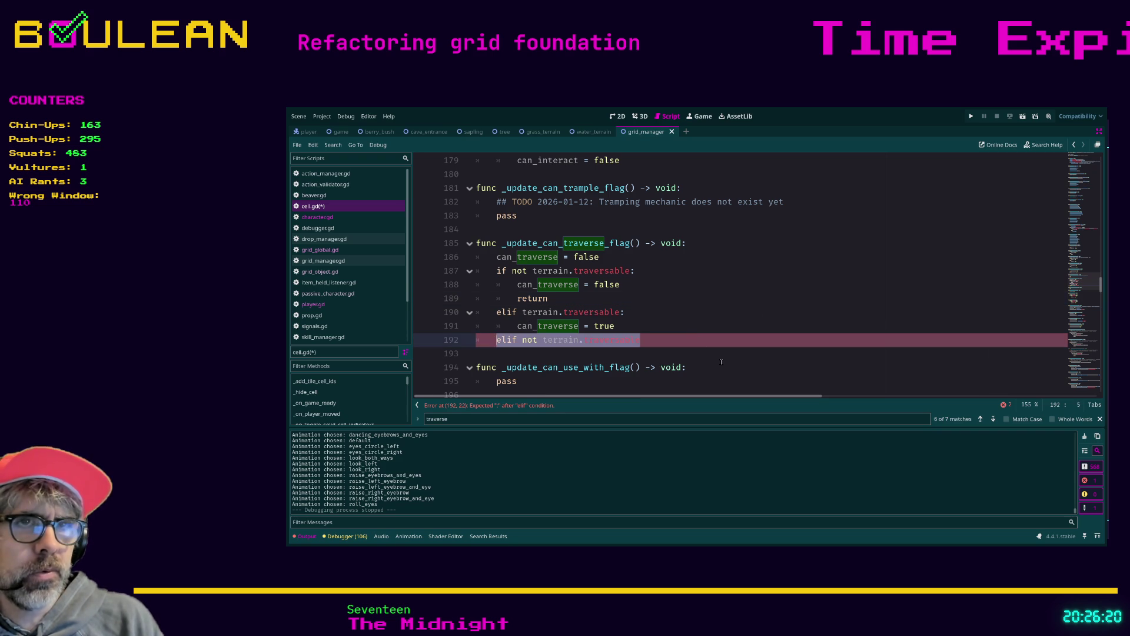
key("BackSpace")
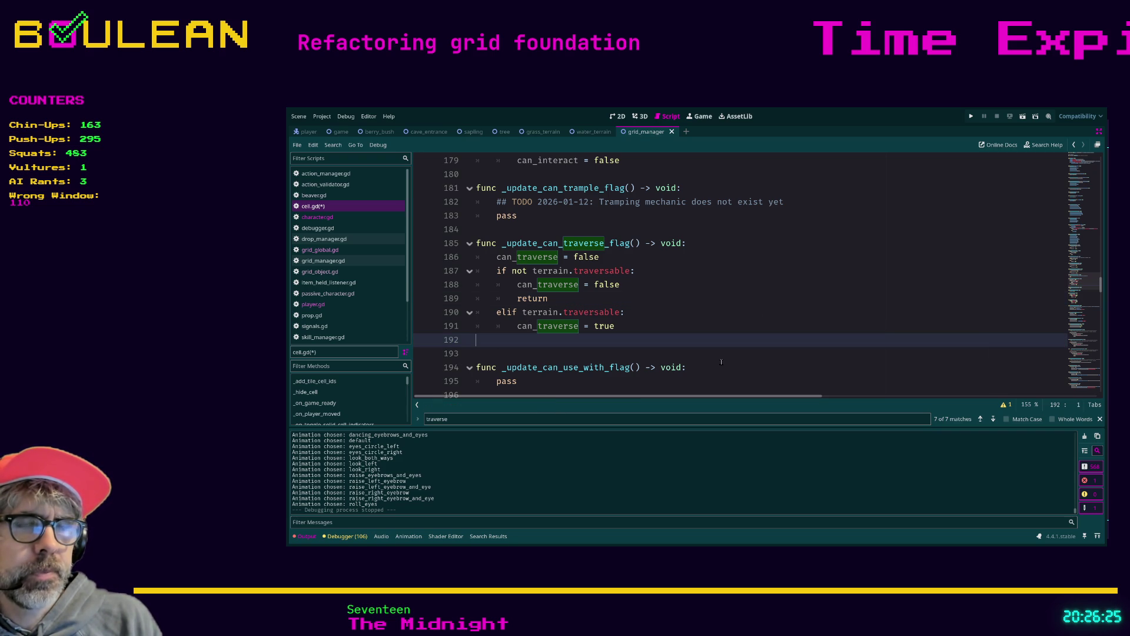
- Replace can_traverse = true with a 'for inhabitant in inhabitants_array:' loop
key("Up")
key("End")
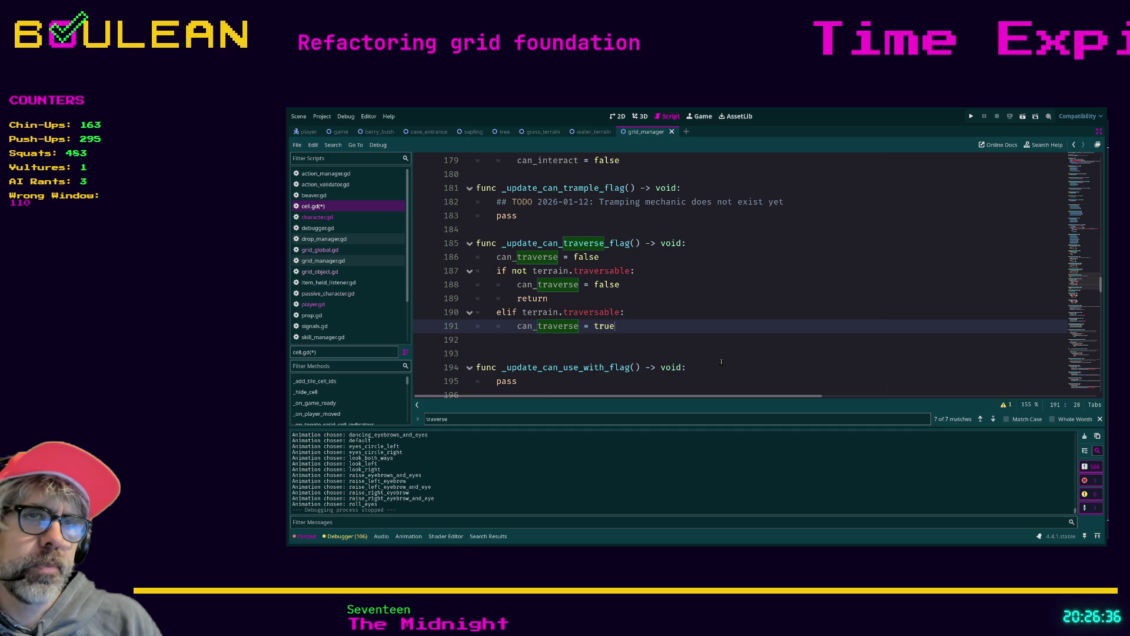
key("shift+Home")
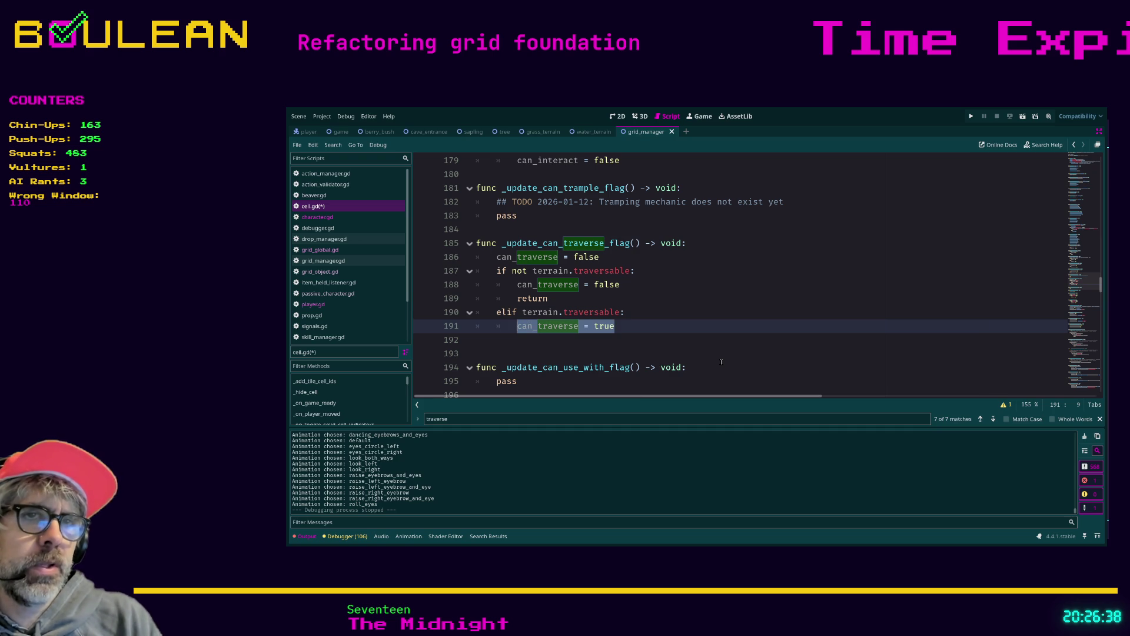
type("for ")
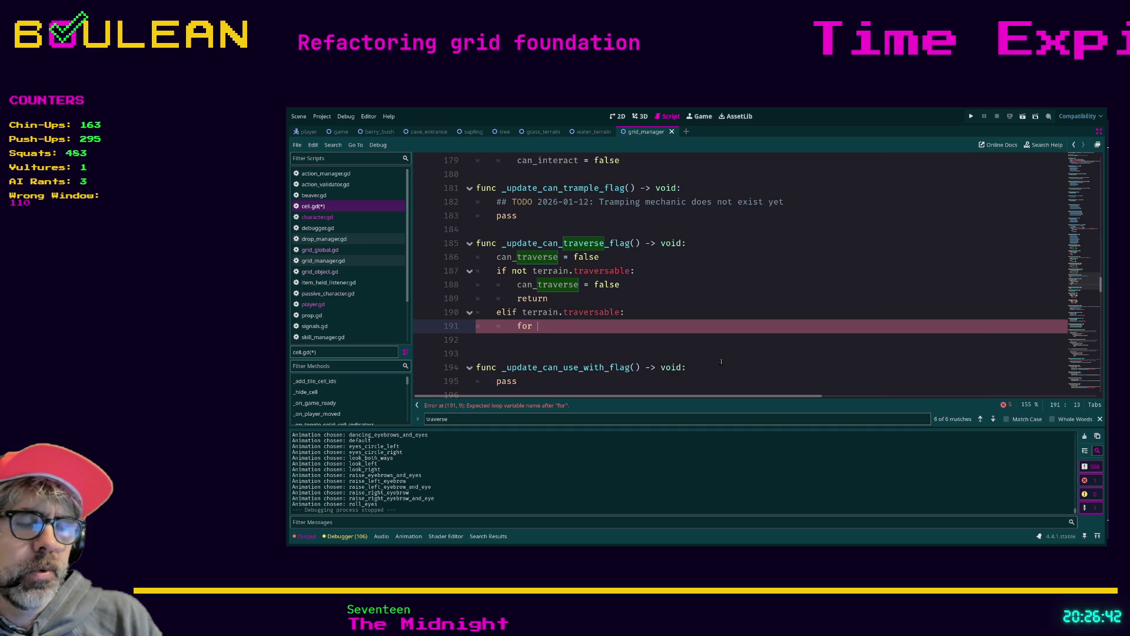
type("inhabitant in in")
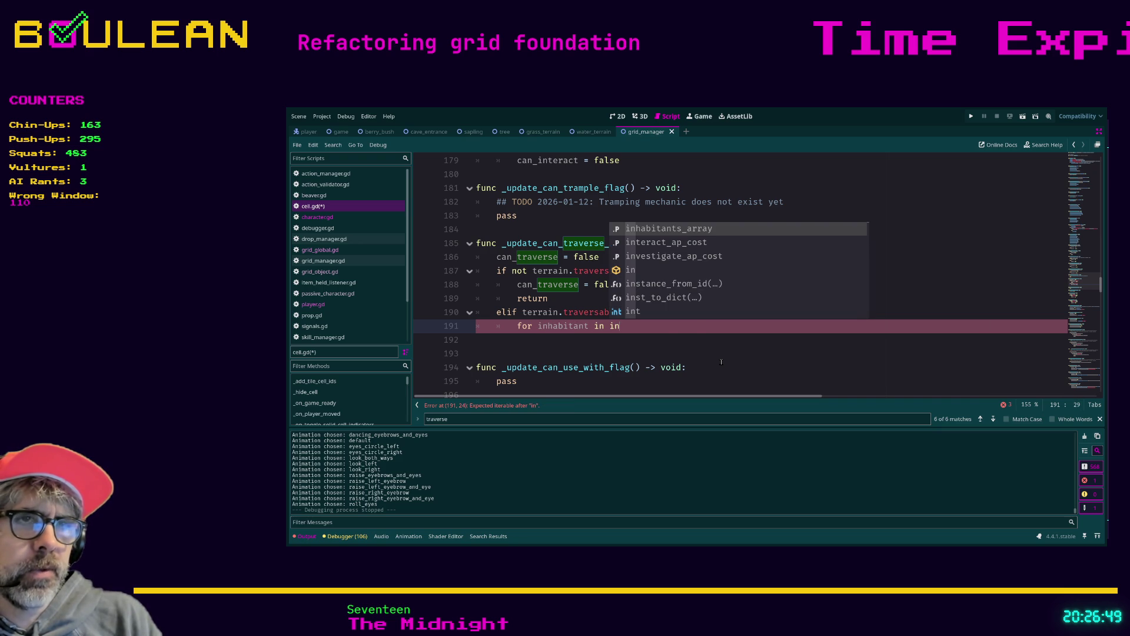
key("Return")
type(":")
key("Return")
- Inside the loop, add 'if inhabitant.traversable:' setting can_traverse = false
type("if ")
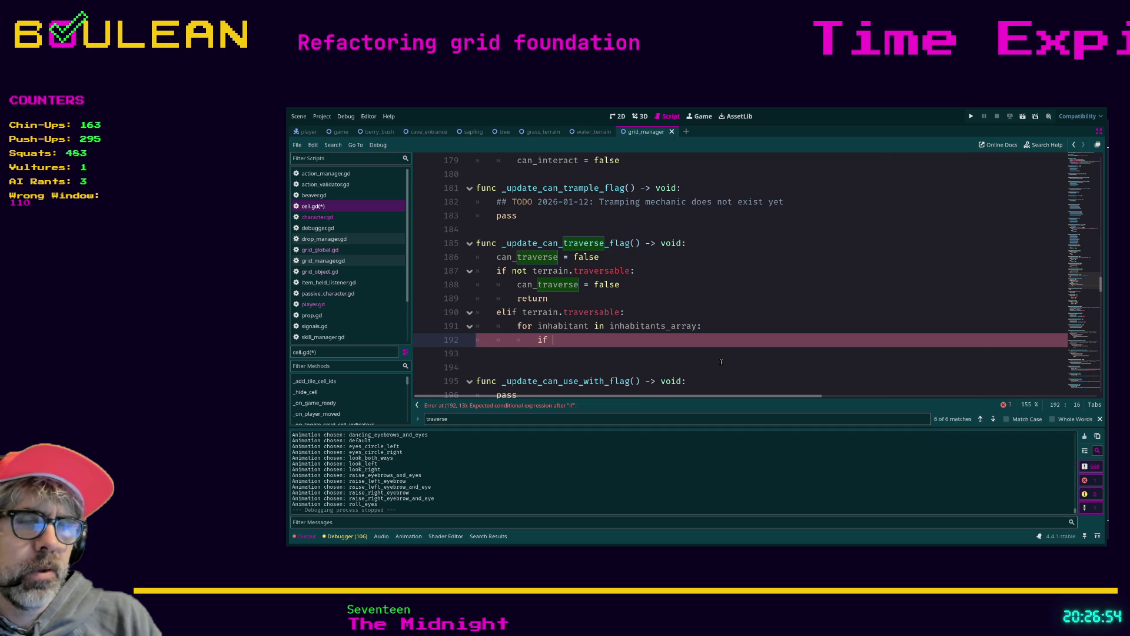
type("inhabi")
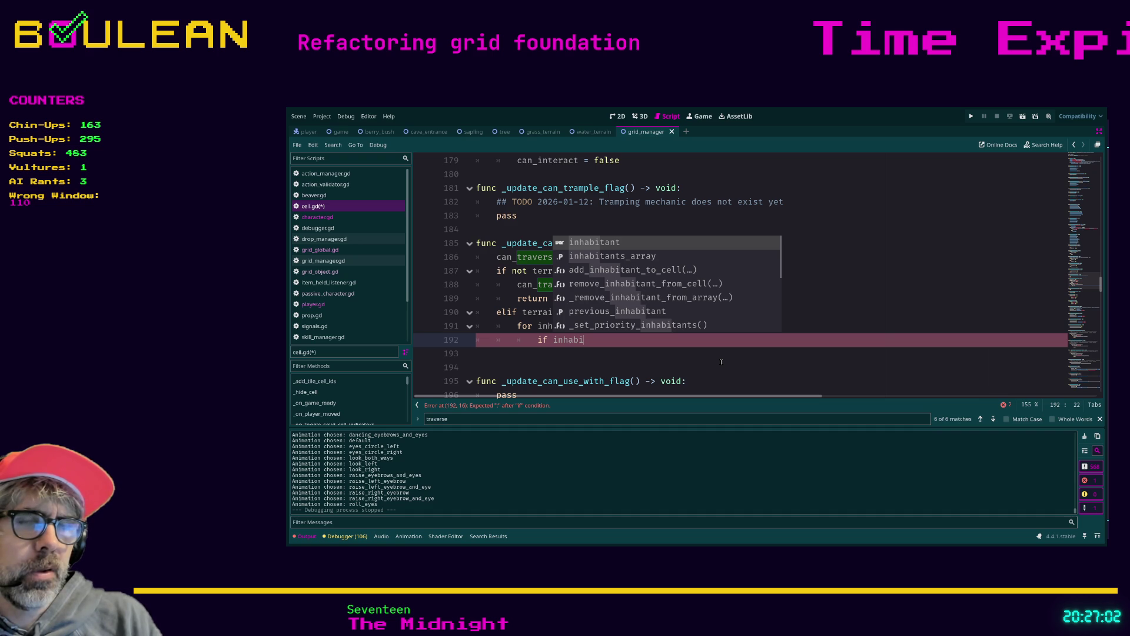
key("Return")
type(".tr")
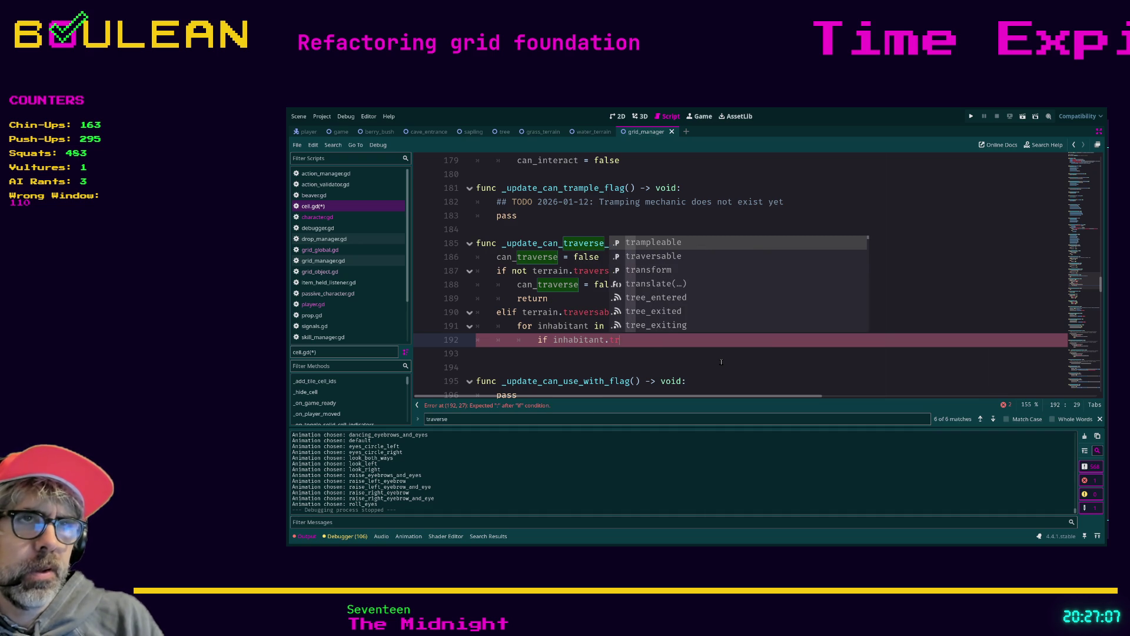
key("Down")
key("Return")
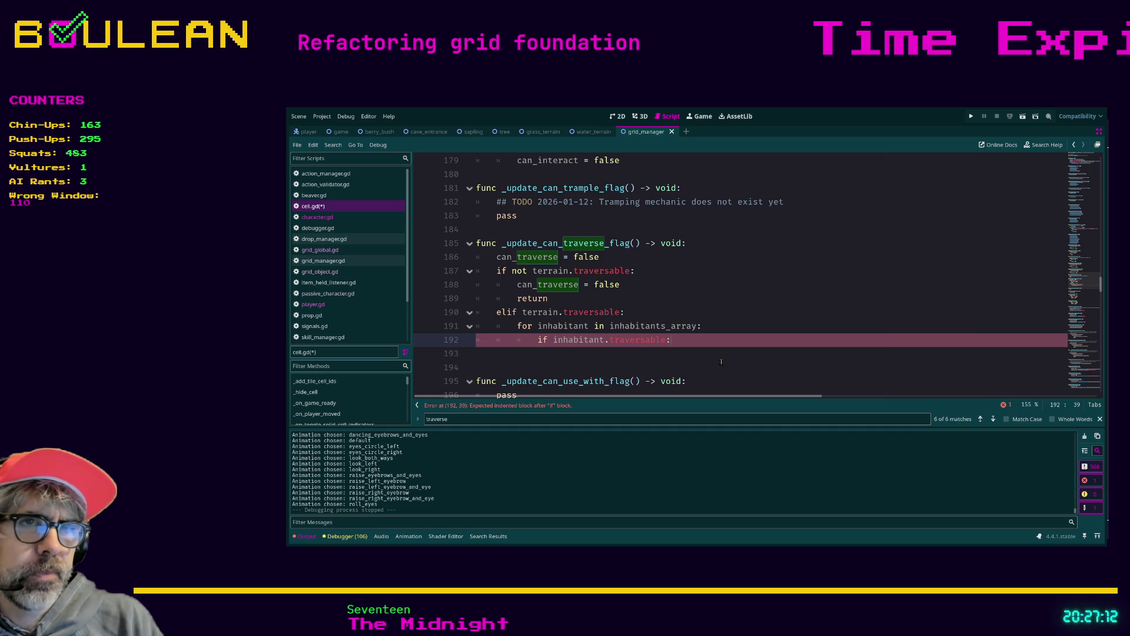
key("Return")
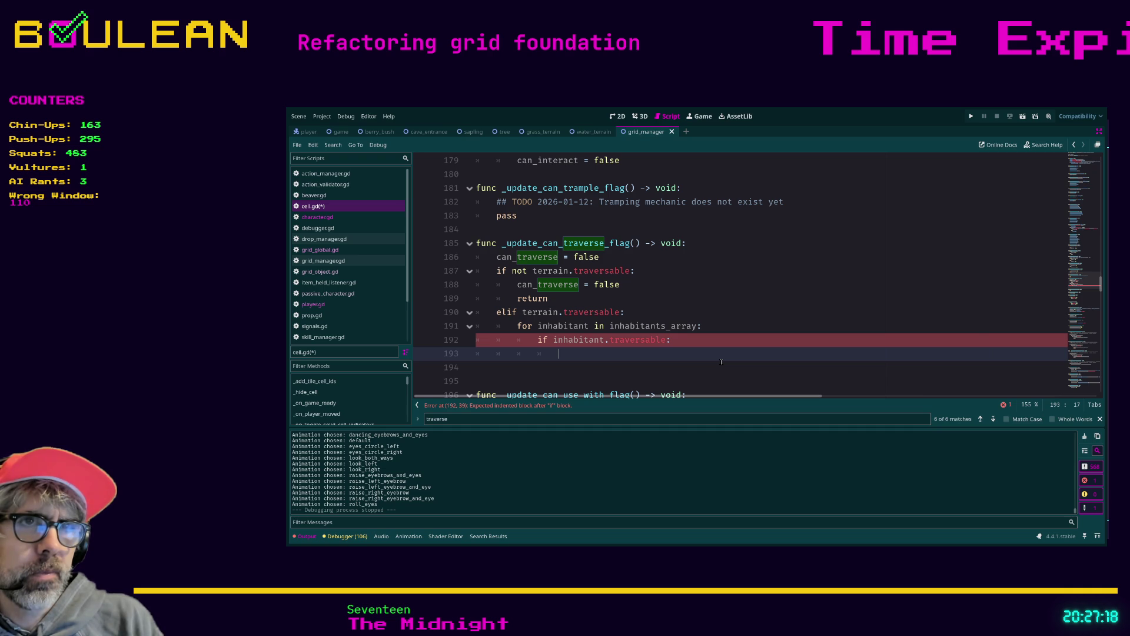
type("can")
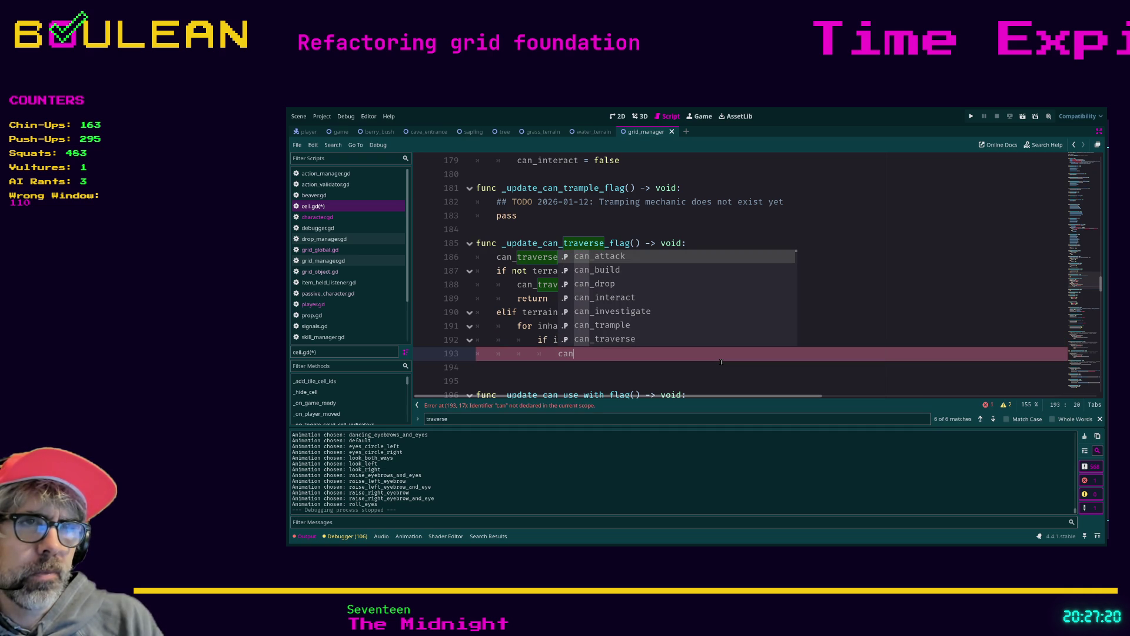
type("_tra")
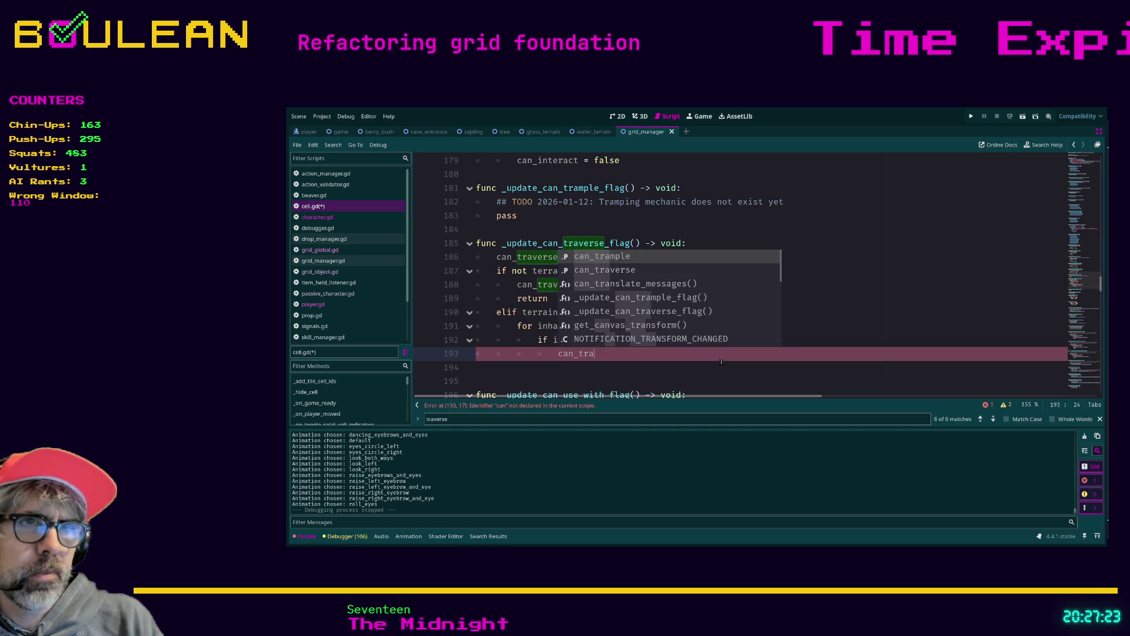
type("verse = false")
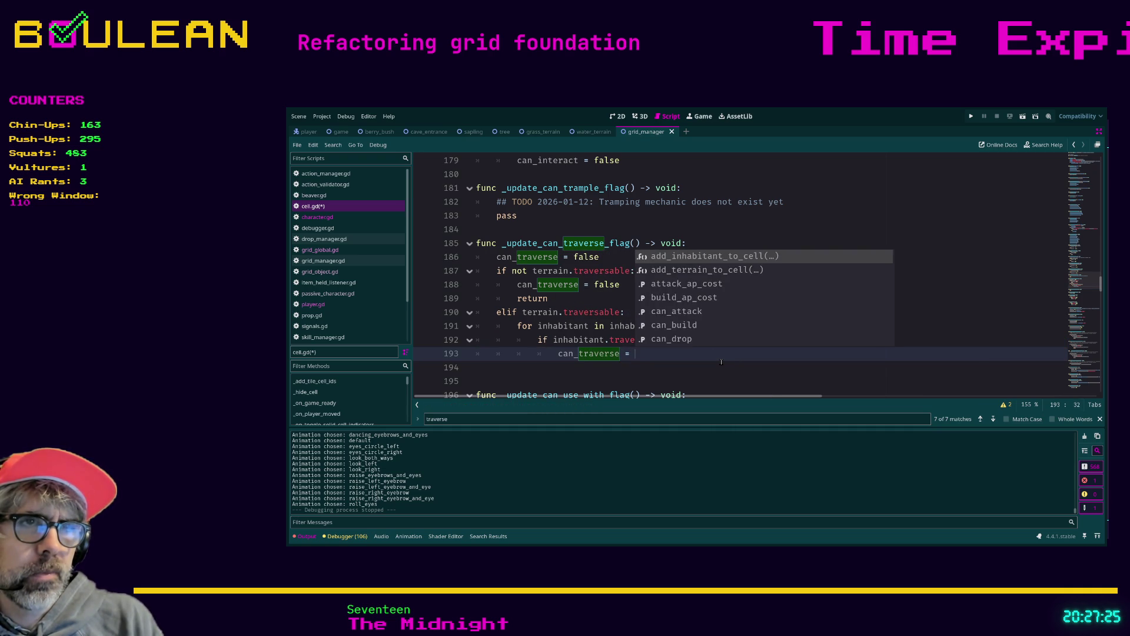
key("Escape")
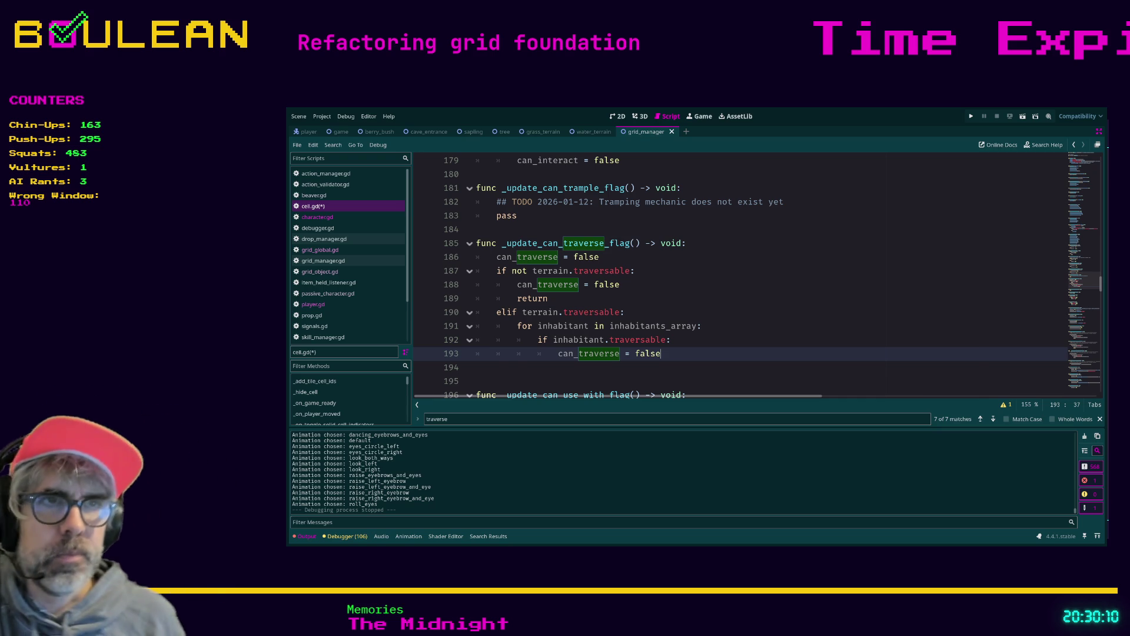
- Add comments: untraversable terrain or ANY untraversable inhabitant means can_traverse must be false
key("Up")
key("Up")
key("Up")
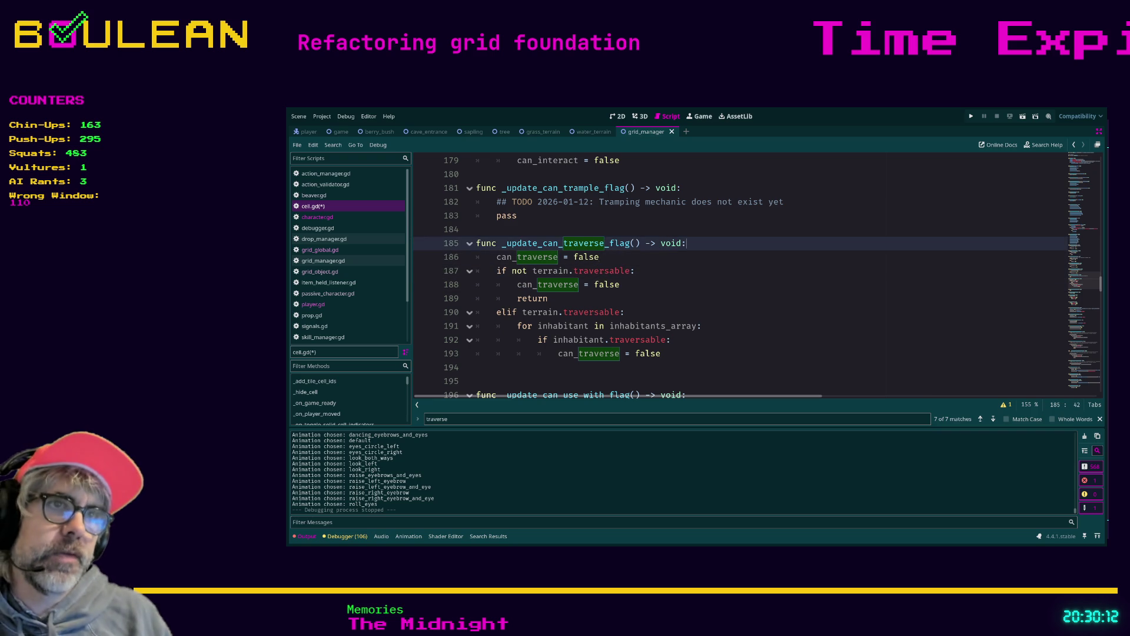
key("Return")
type("#")
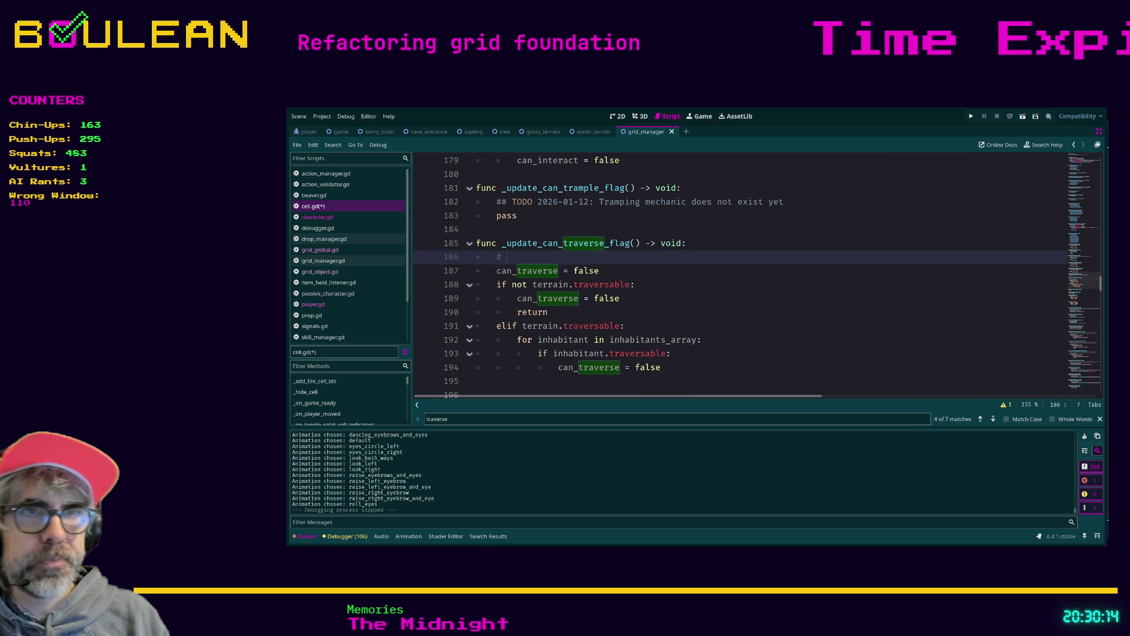
type("# ")
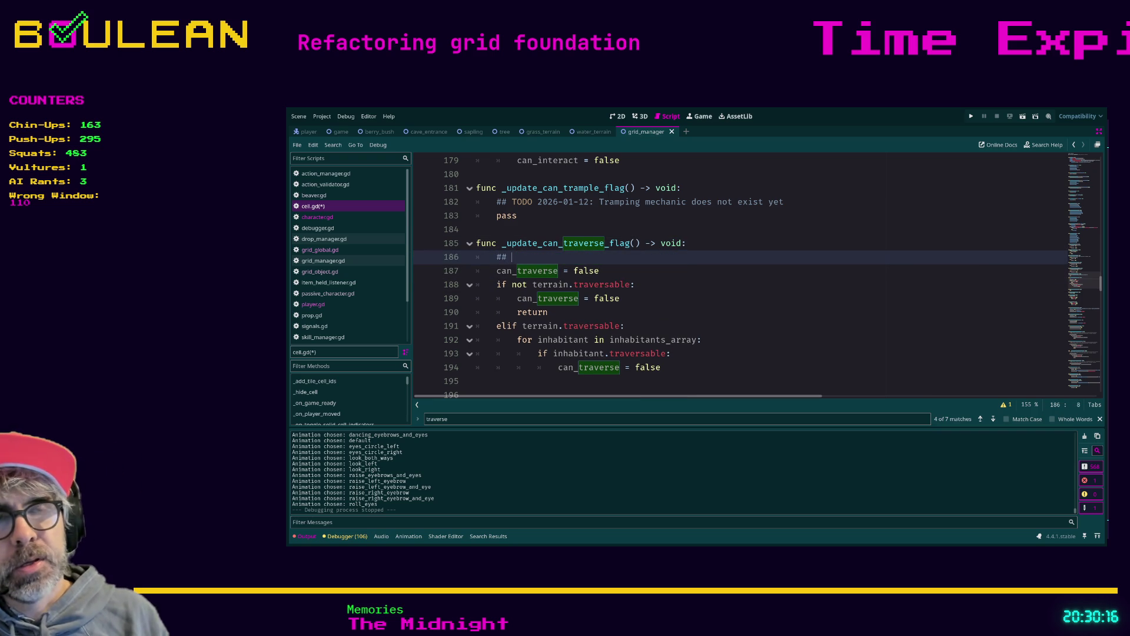
type("If the terrain is not traversable, ")
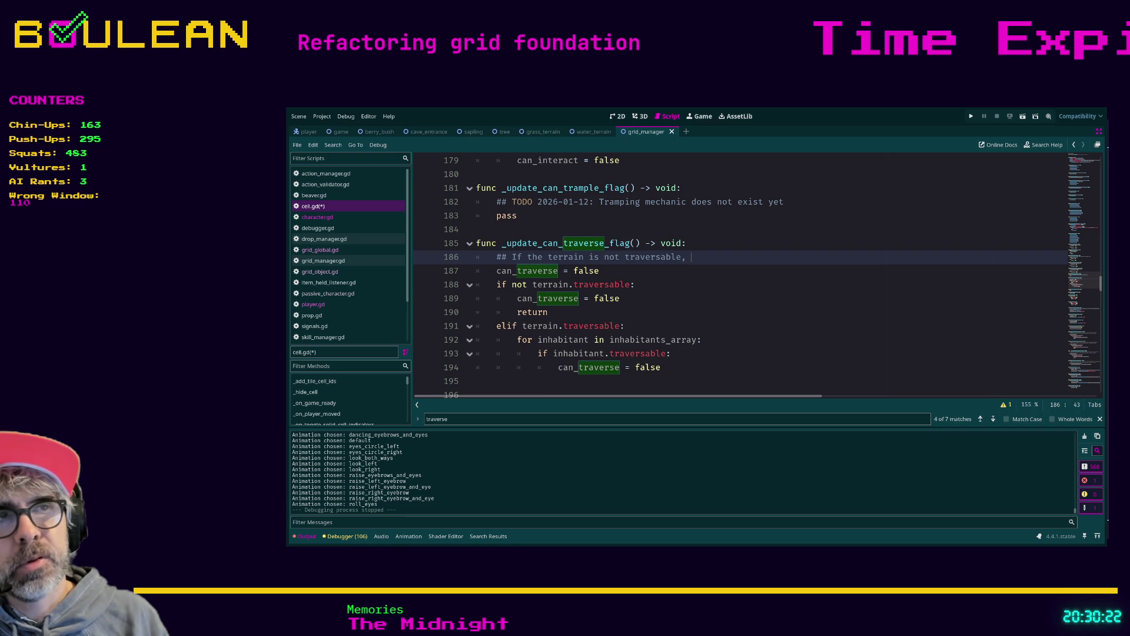
type("can_t")
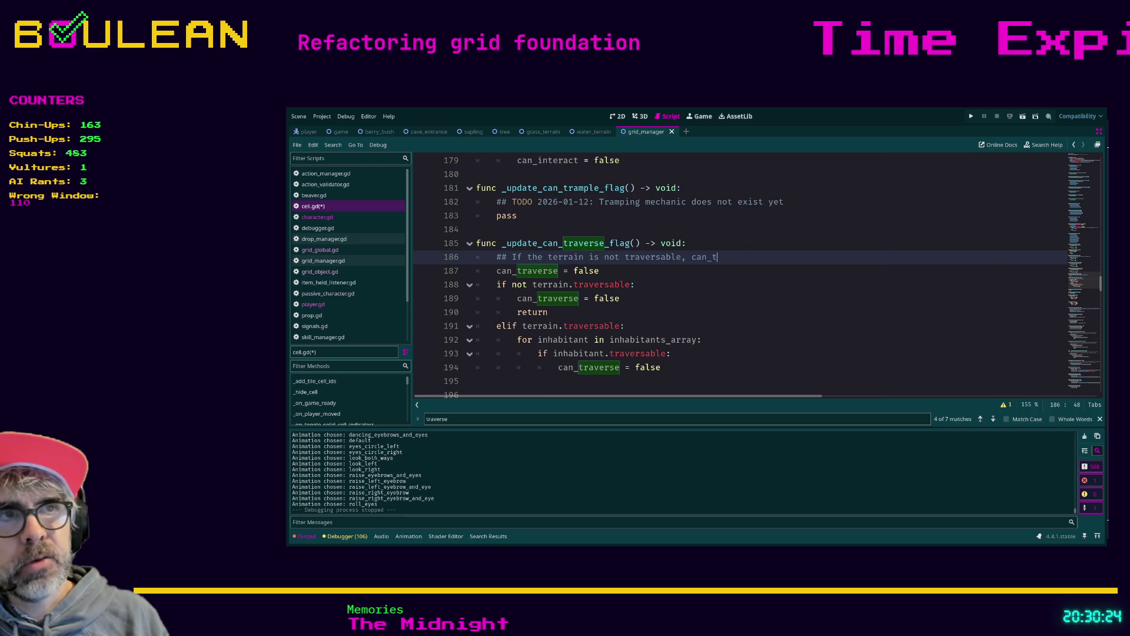
type("raverse mu")
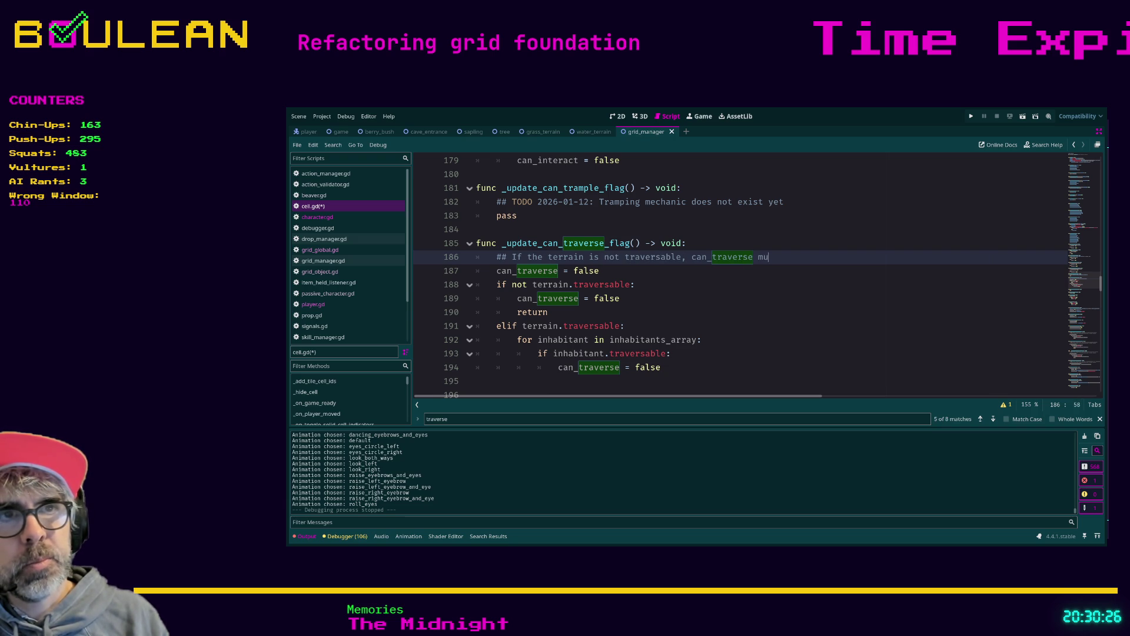
type("st be false")
key("Return")
type("## If")
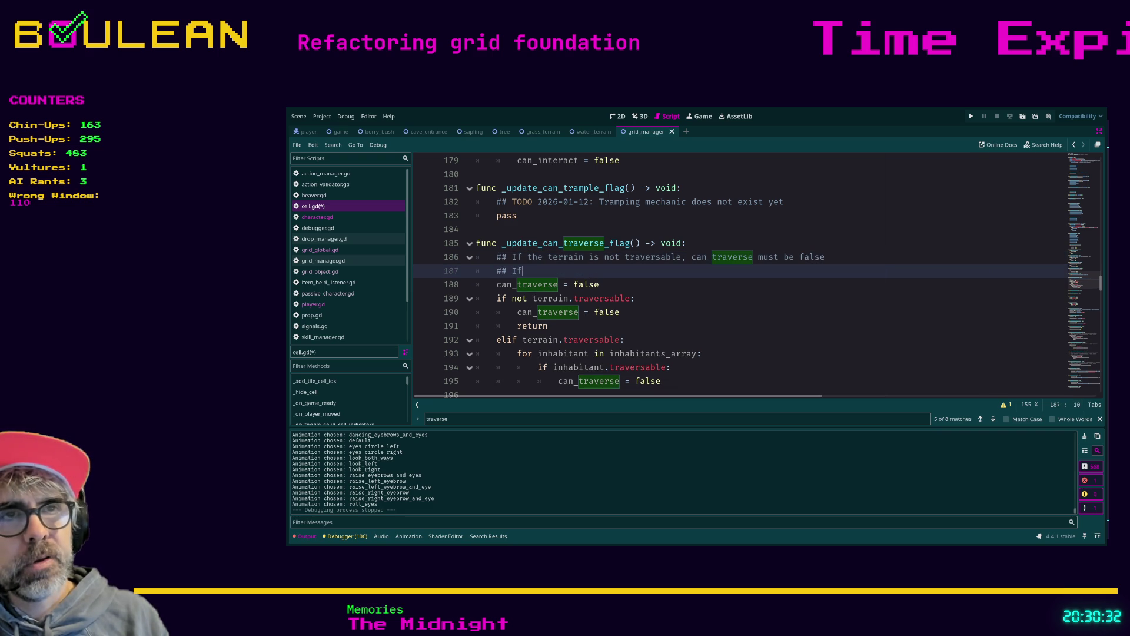
type(" the t")
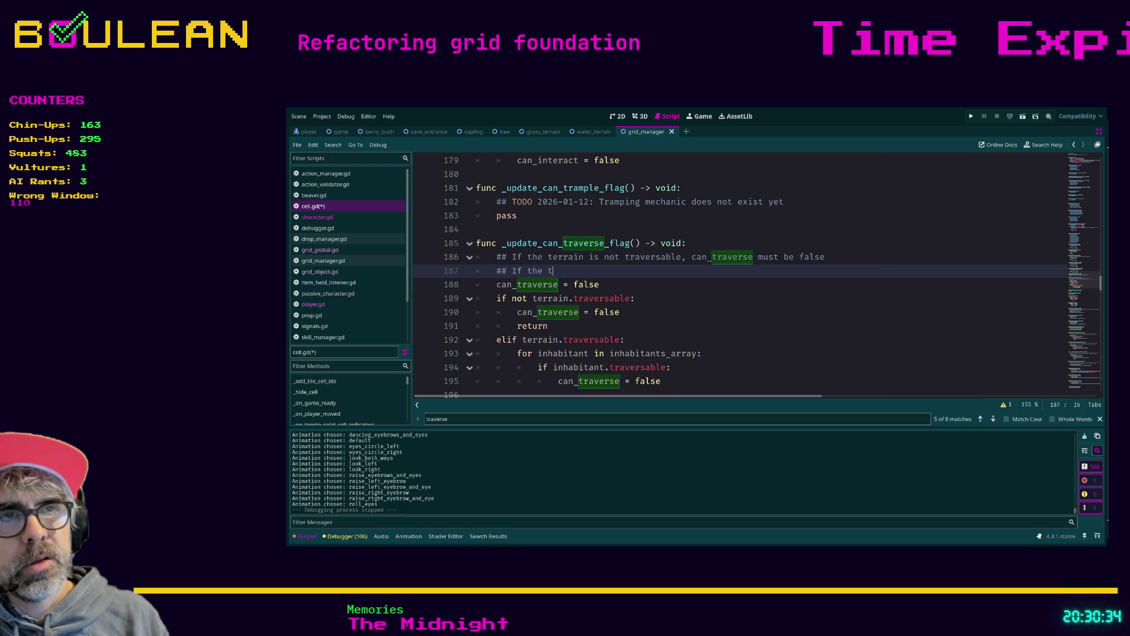
key("BackSpace")
key("BackSpace")
key("BackSpace")
key("BackSpace")
key("BackSpace")
type("a")
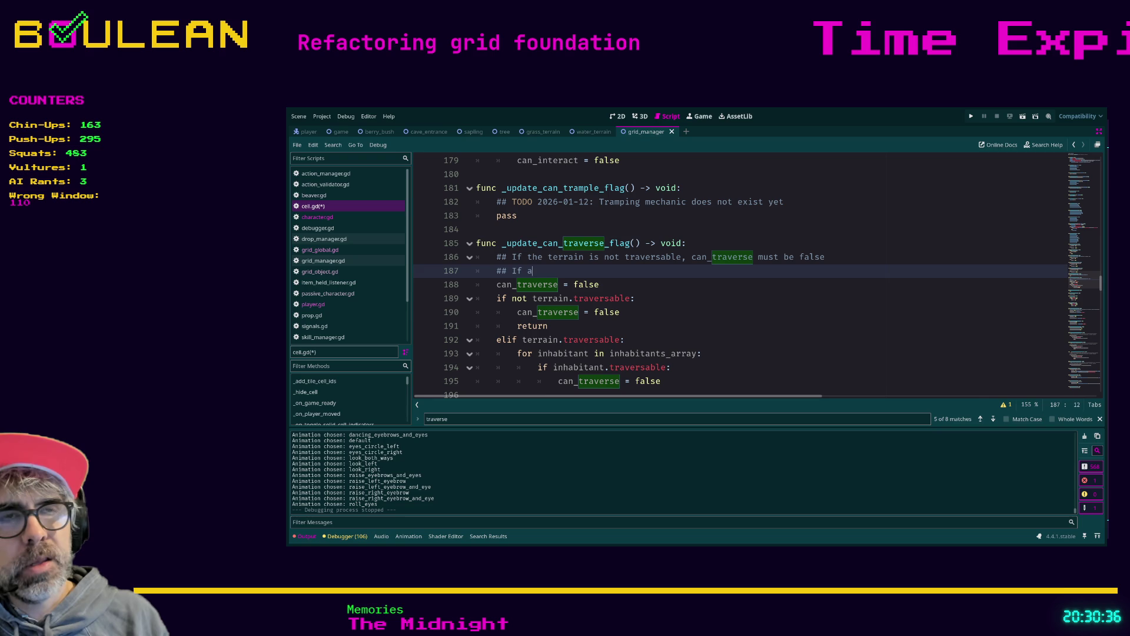
type("ny of the inhabitants are not traversa")
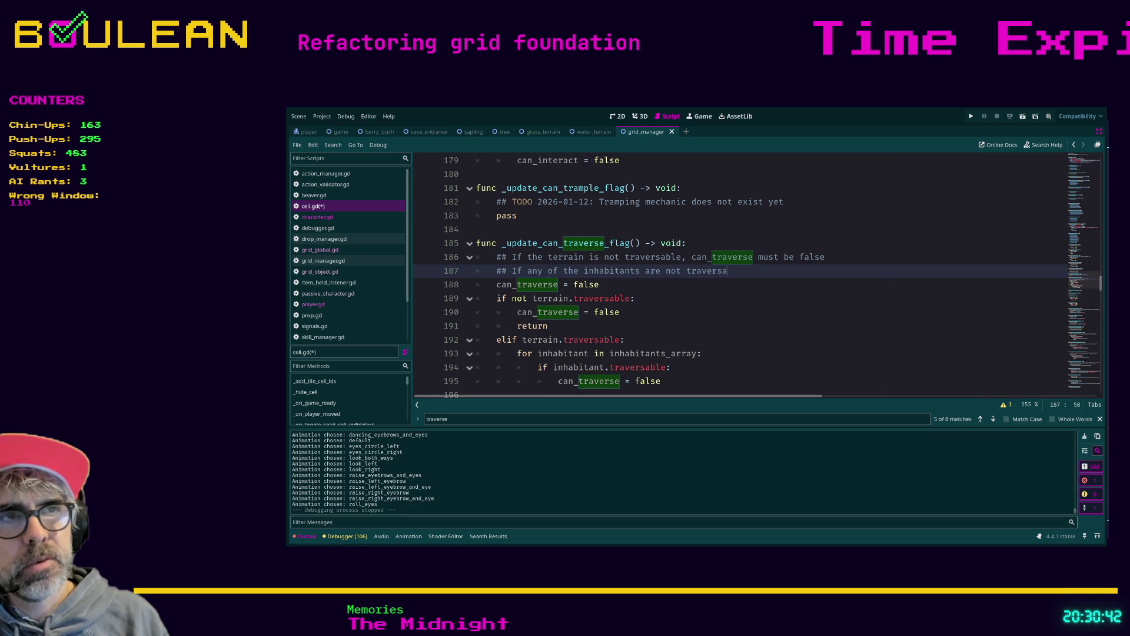
type("ble, can_traverse must be false")
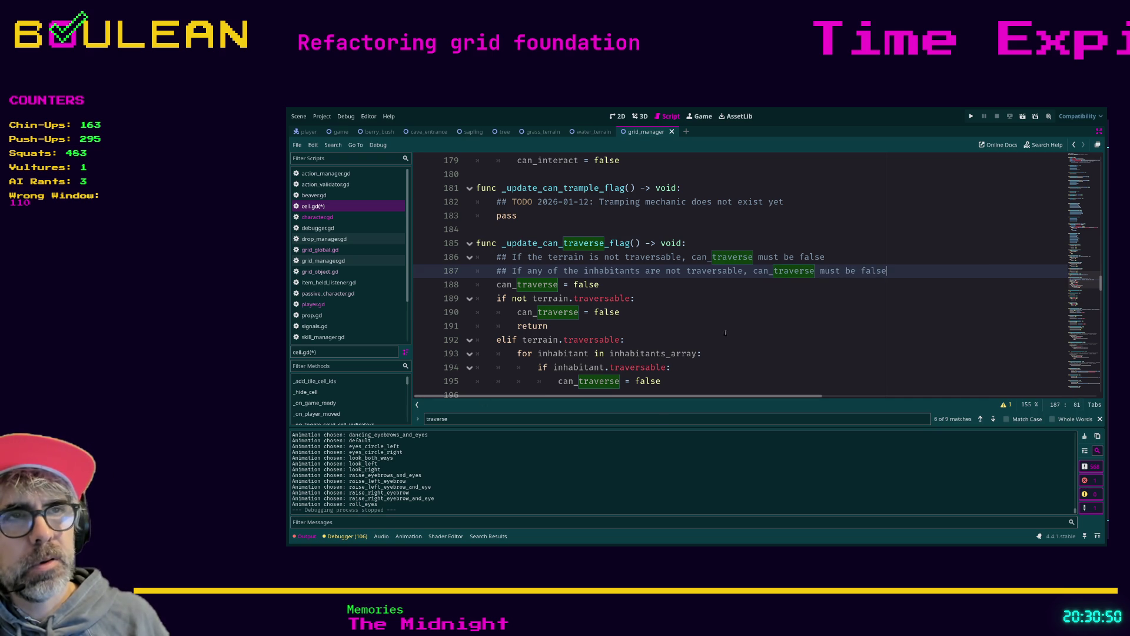
double_click(674, 270)
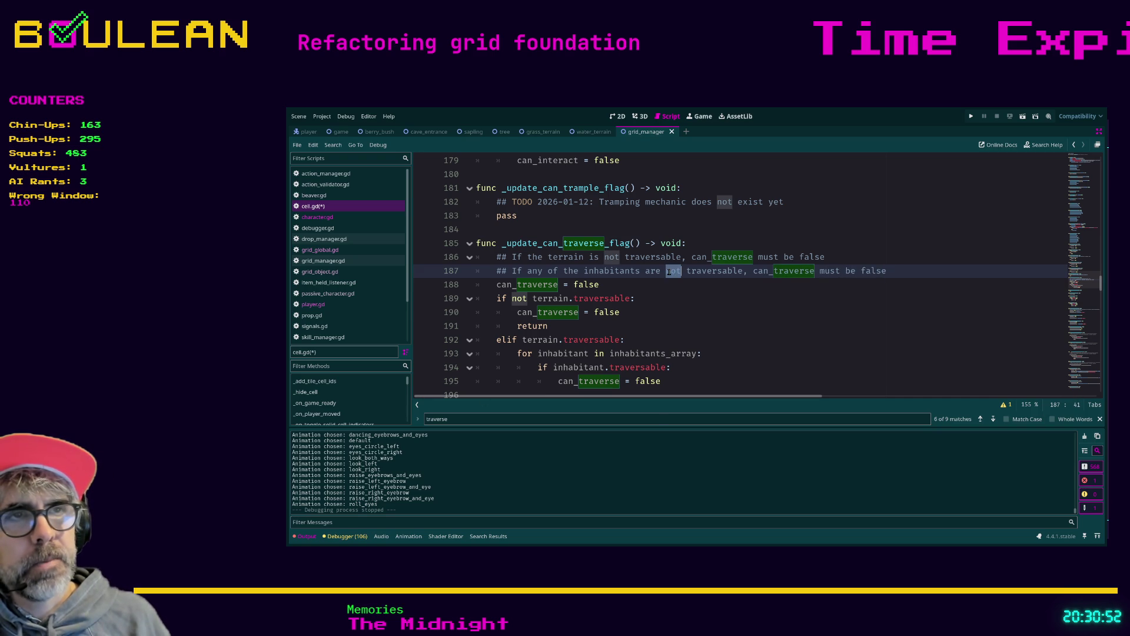
key("Left")
key("Left")
key("Left")
key("Left")
key("BackSpace")
key("BackSpace")
key("BackSpace")
type("ANY")
- Add a third comment: 'If anything else, can_traverse must be true'
key("End")
key("Return")
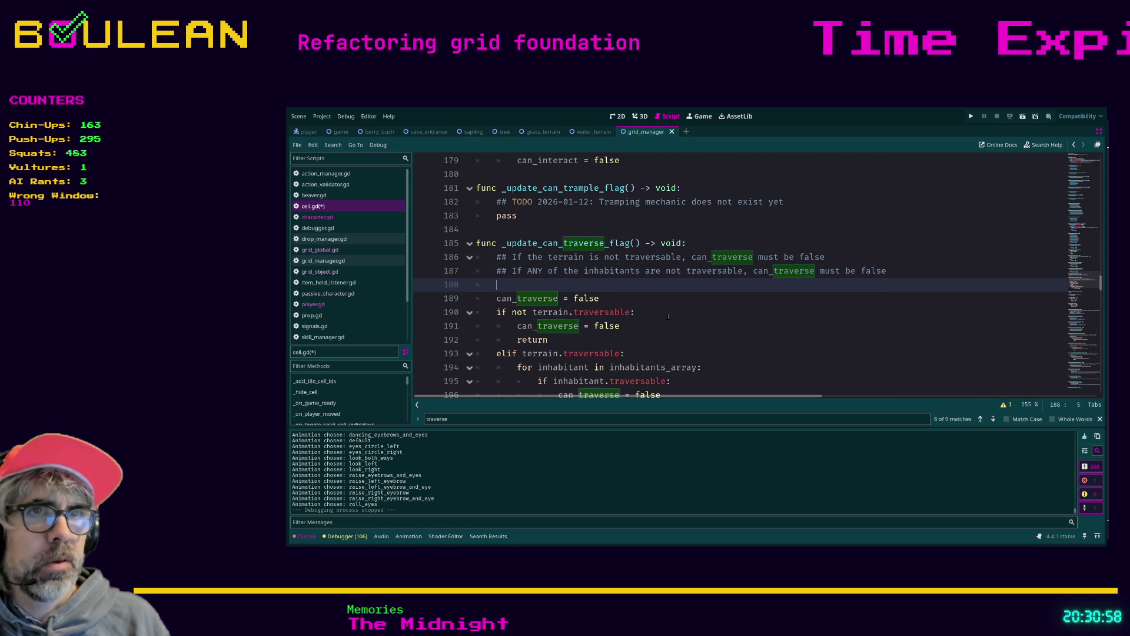
type("## Any")
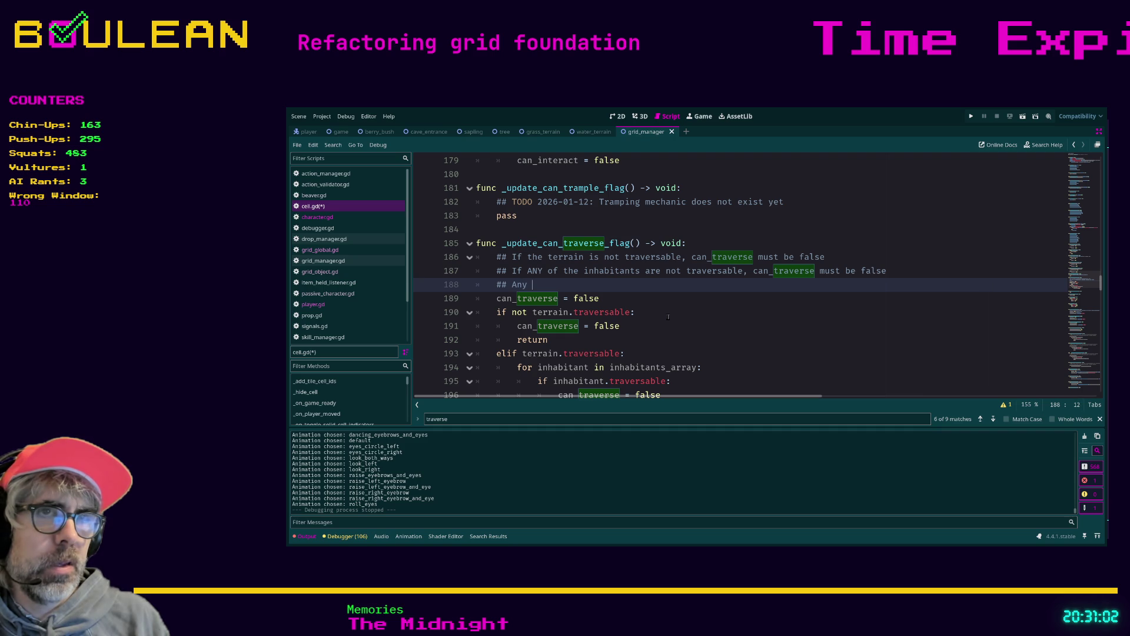
key("BackSpace")
key("BackSpace")
key("BackSpace")
type("If anything else, can_traverse must be true")
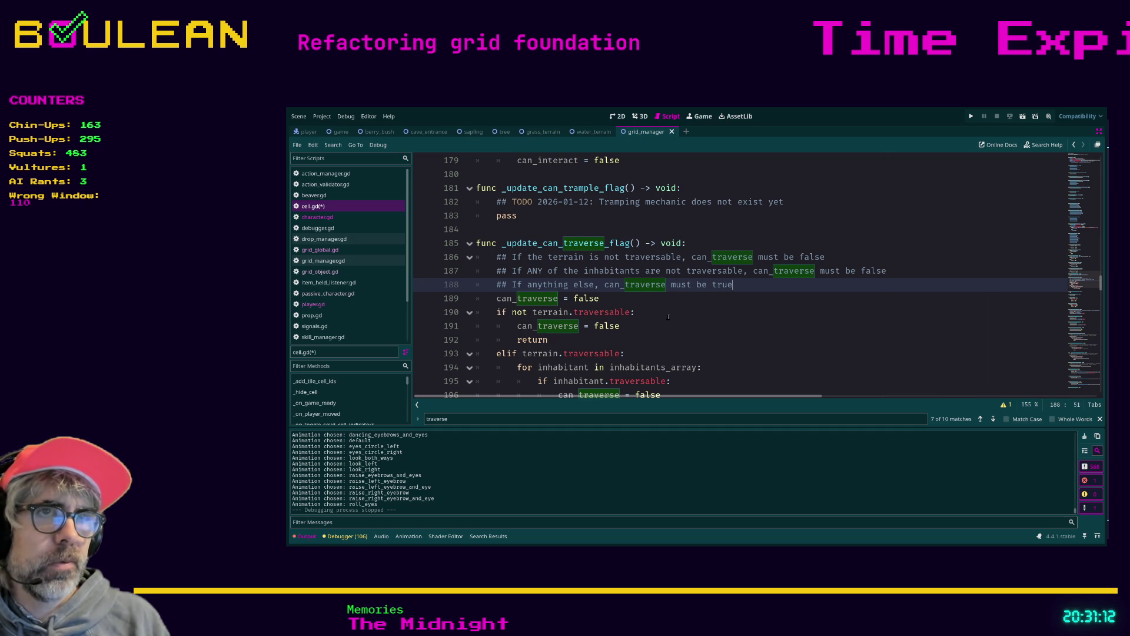
scroll(615, 260, "down", 1)
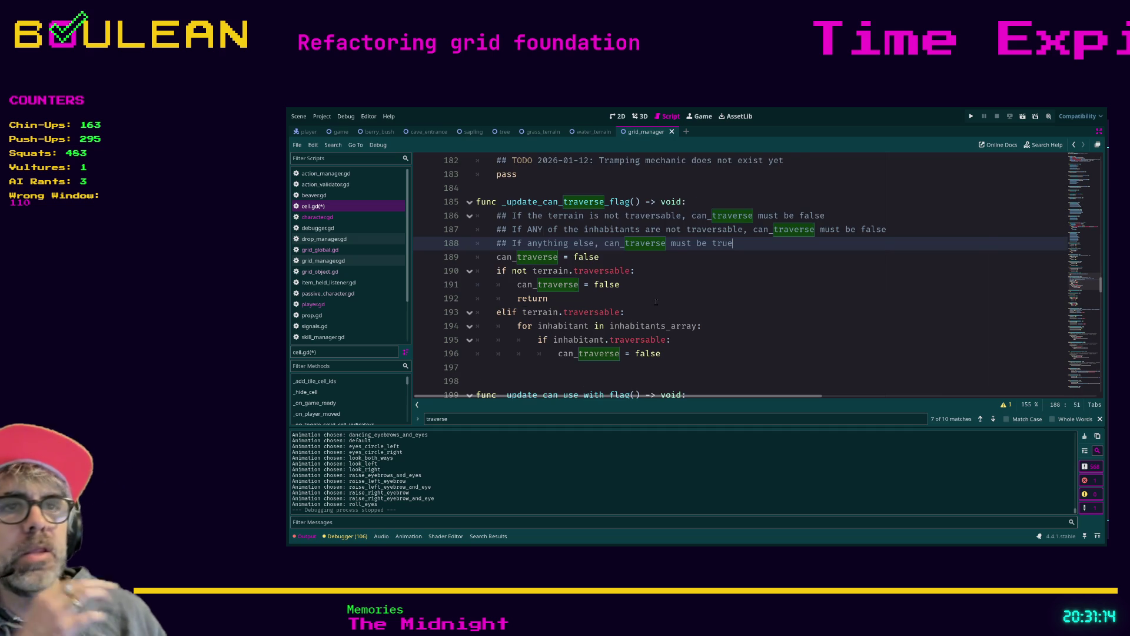
left_click(597, 256)
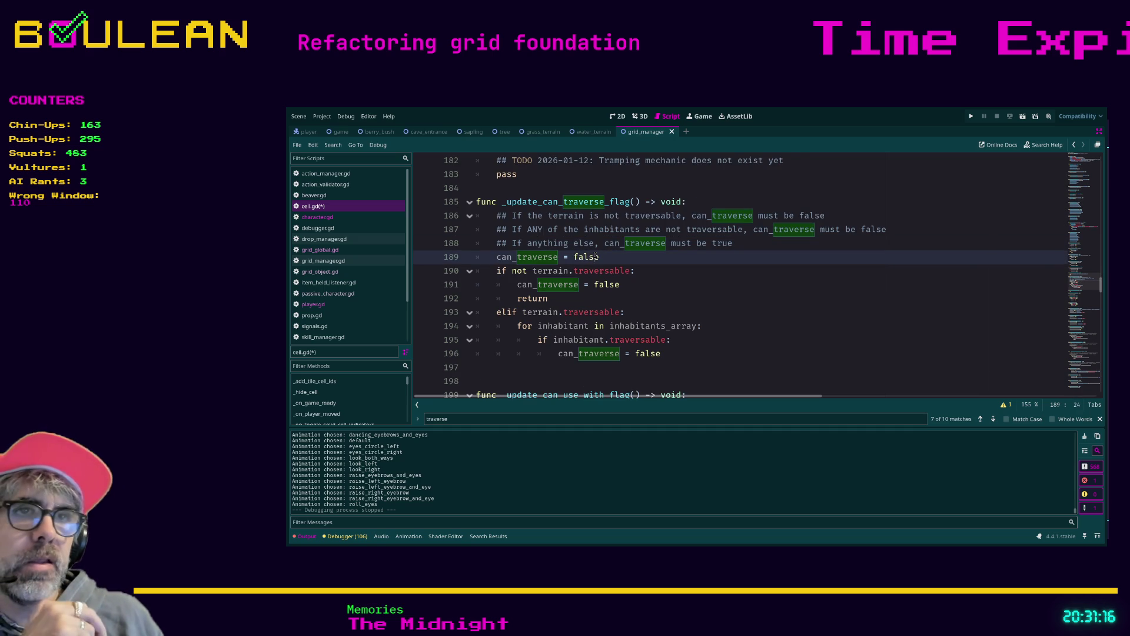
- Change the default to can_traverse = true and return after the inhabitant's false assignment
double_click(593, 256)
type("true")
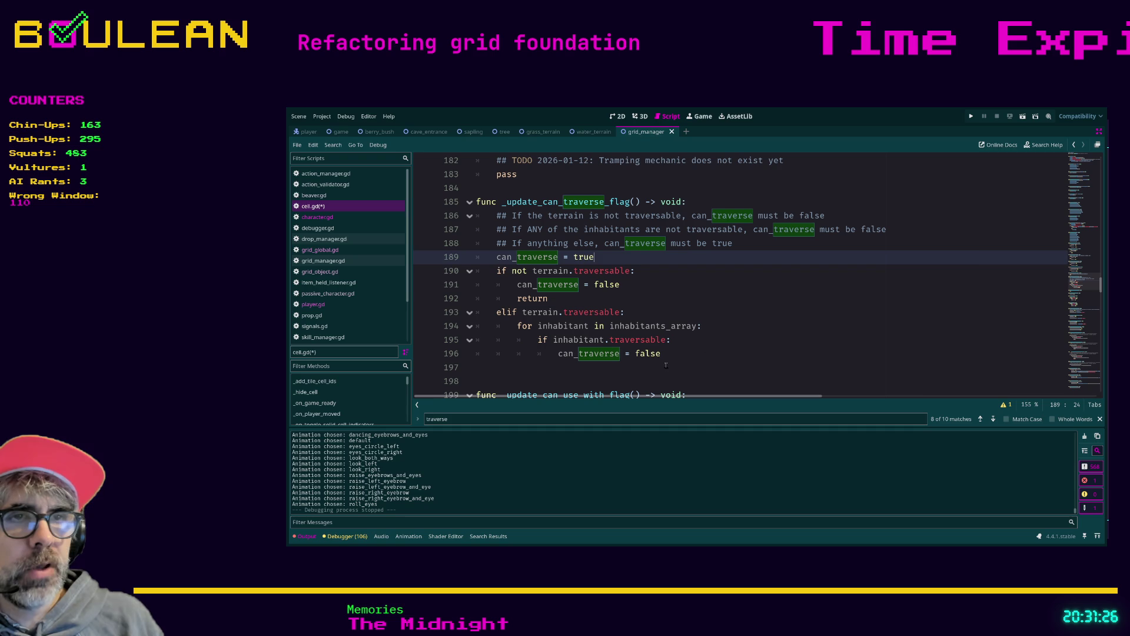
left_click(692, 356)
key("Return")
type("return")
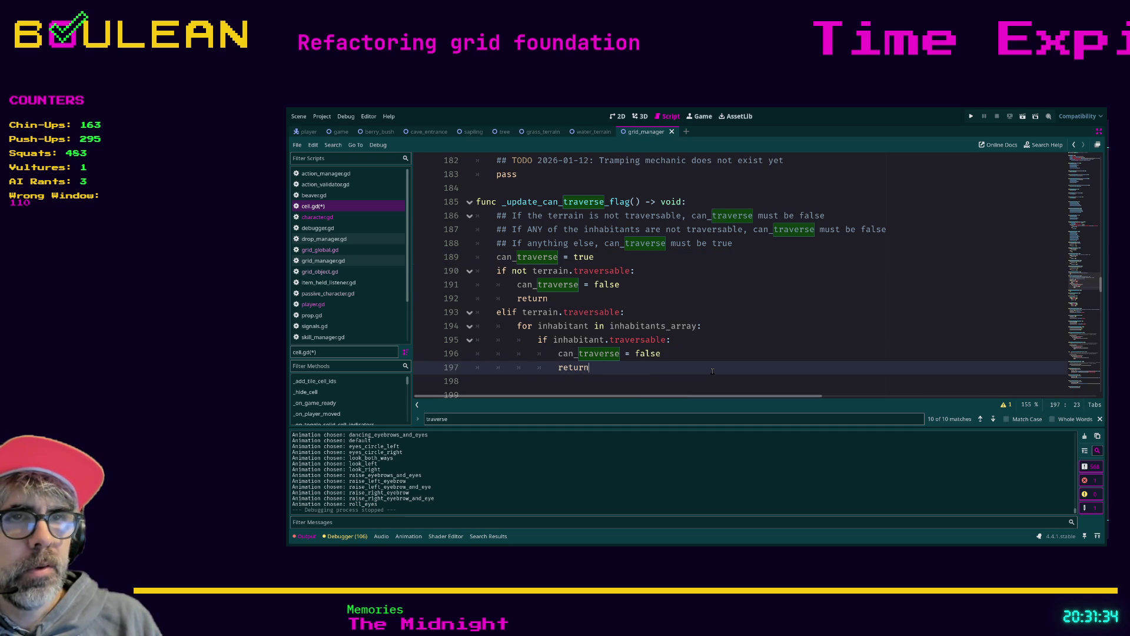
- Add an else branch setting can_traverse = true and save cell.gd
key("Return")
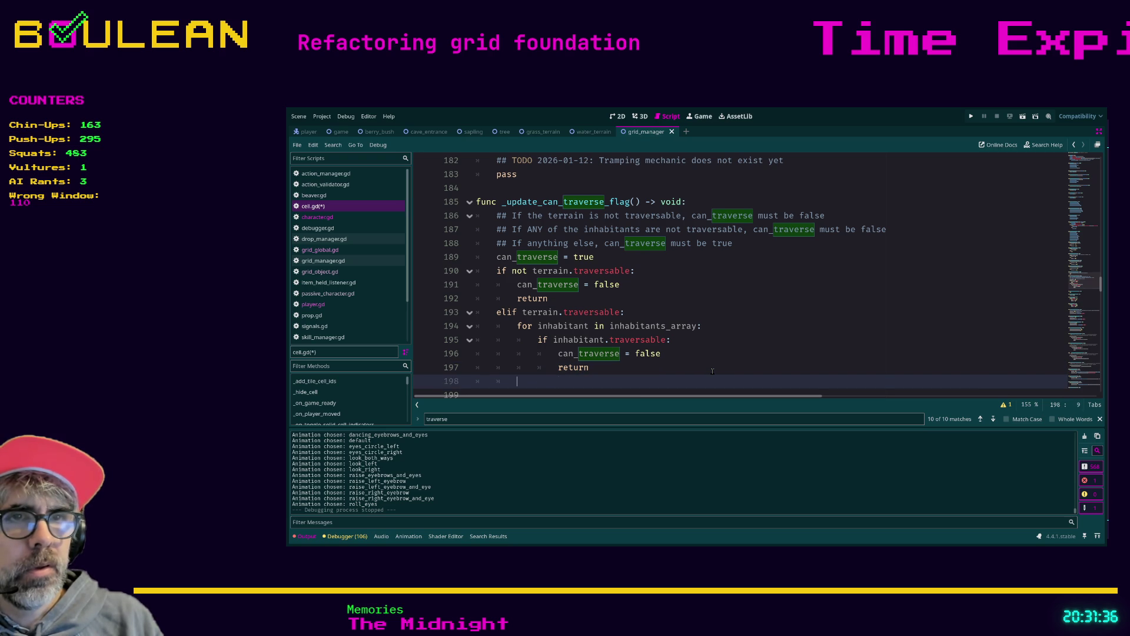
key("BackSpace")
type("else")
key("Return")
type("c")
key("BackSpace")
key("BackSpace")
type(":")
key("Return")
type("can_tr")
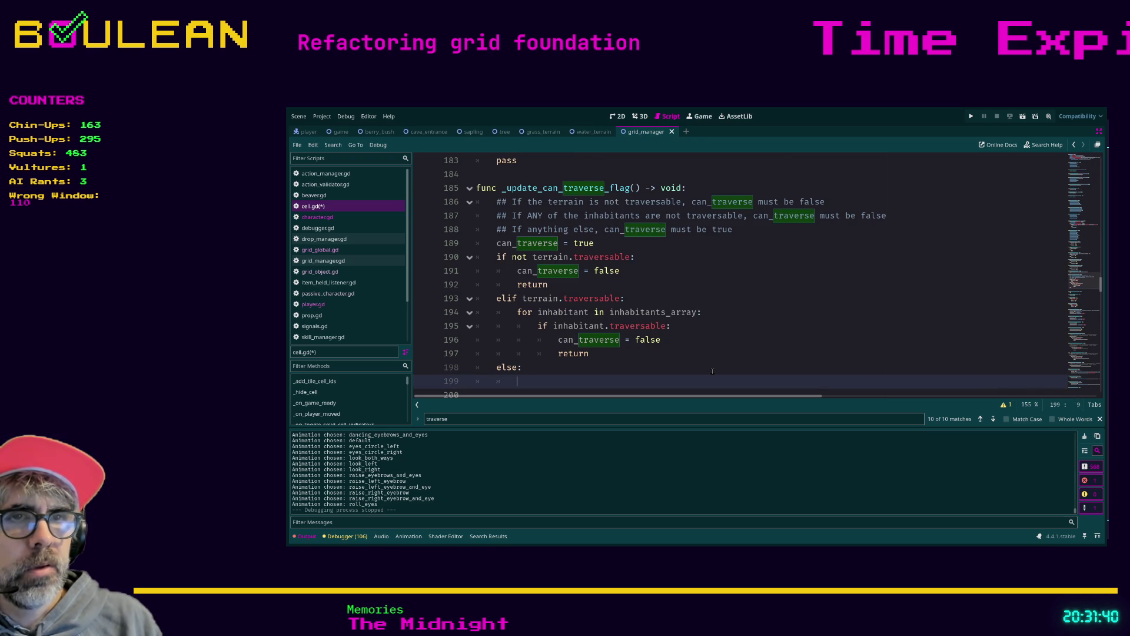
type("averse")
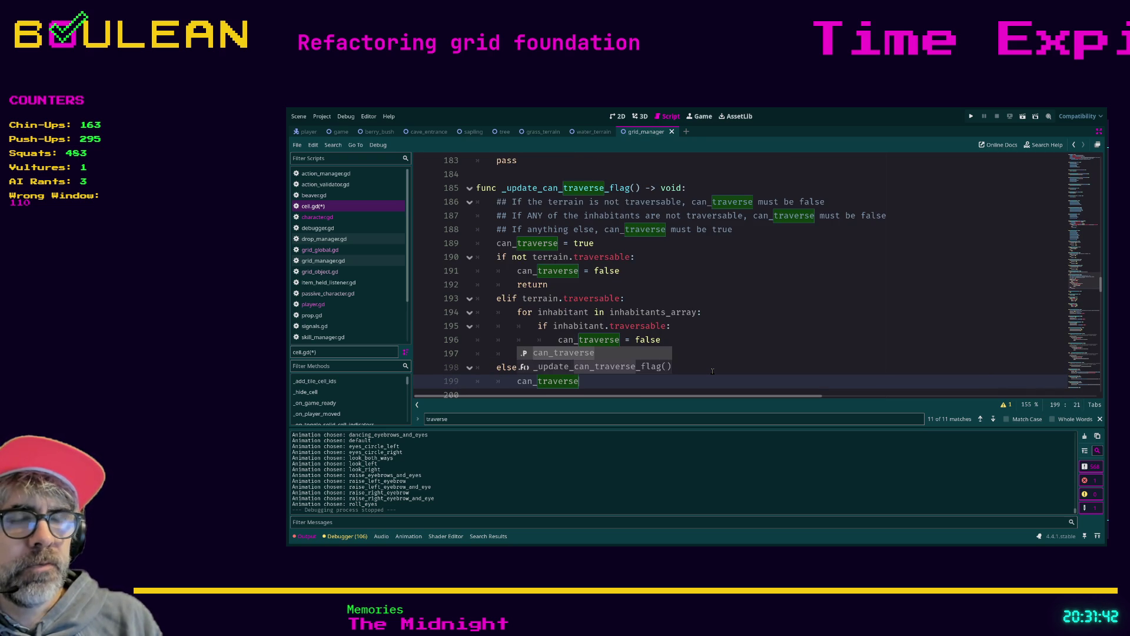
type(" = true")
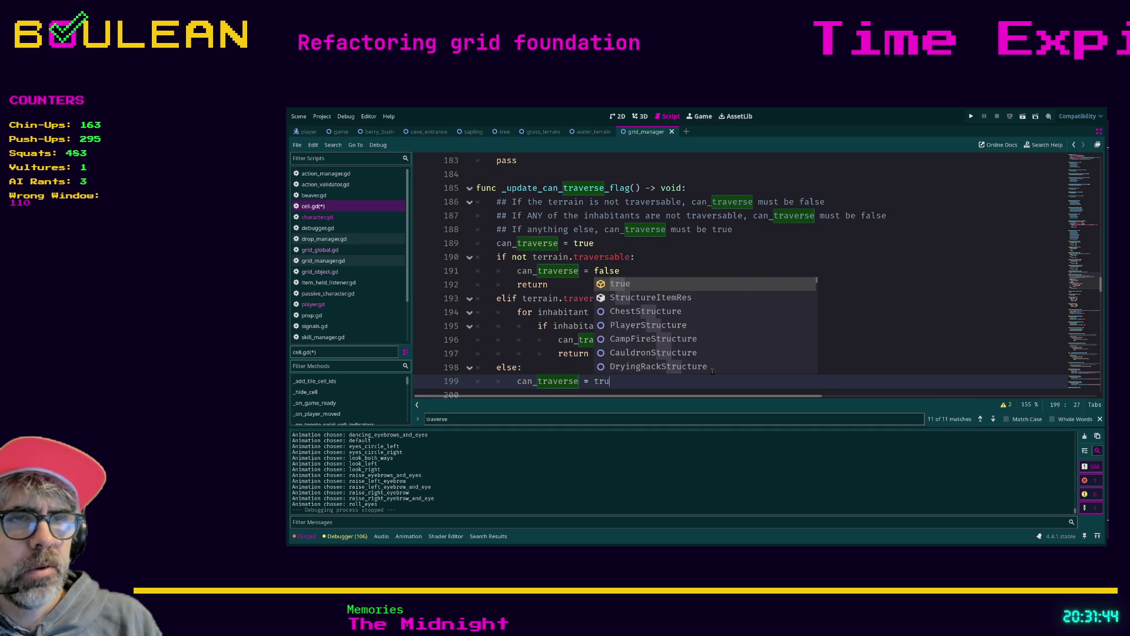
left_click(712, 371)
key("ctrl+s")
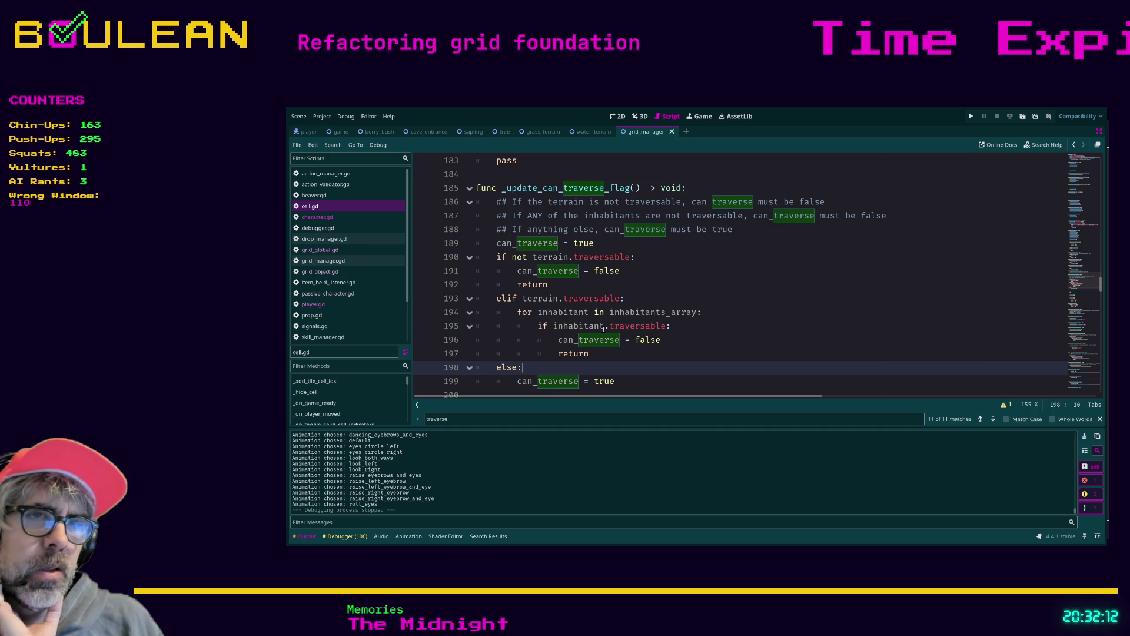
- Insert 'not' so line 195 reads 'if not inhabitant.traversable:'
left_click(553, 327)
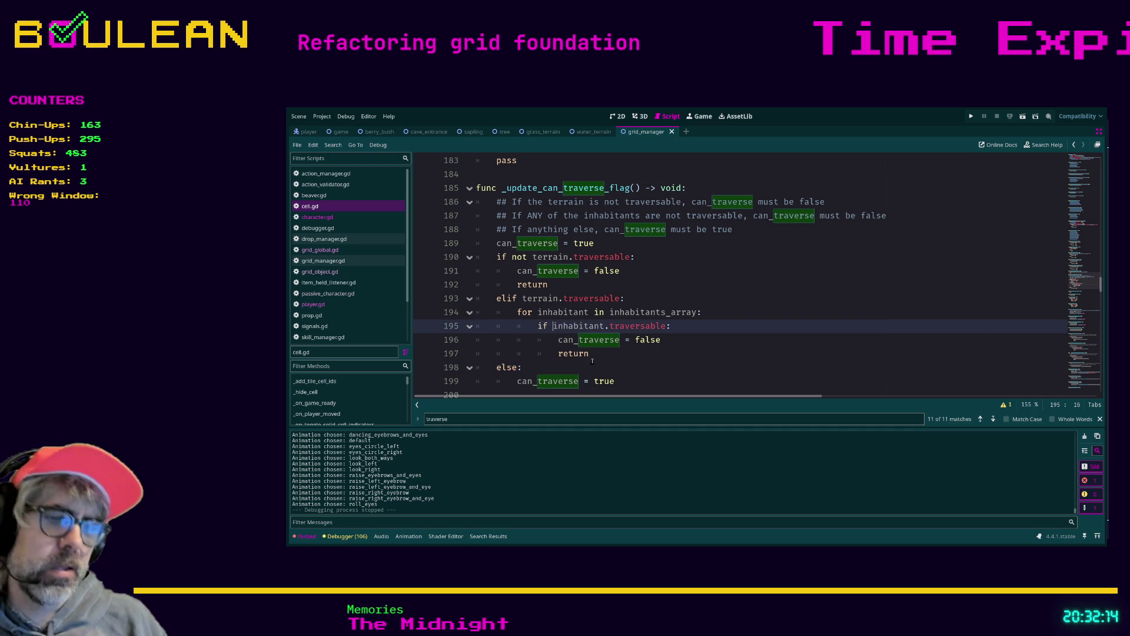
type("not")
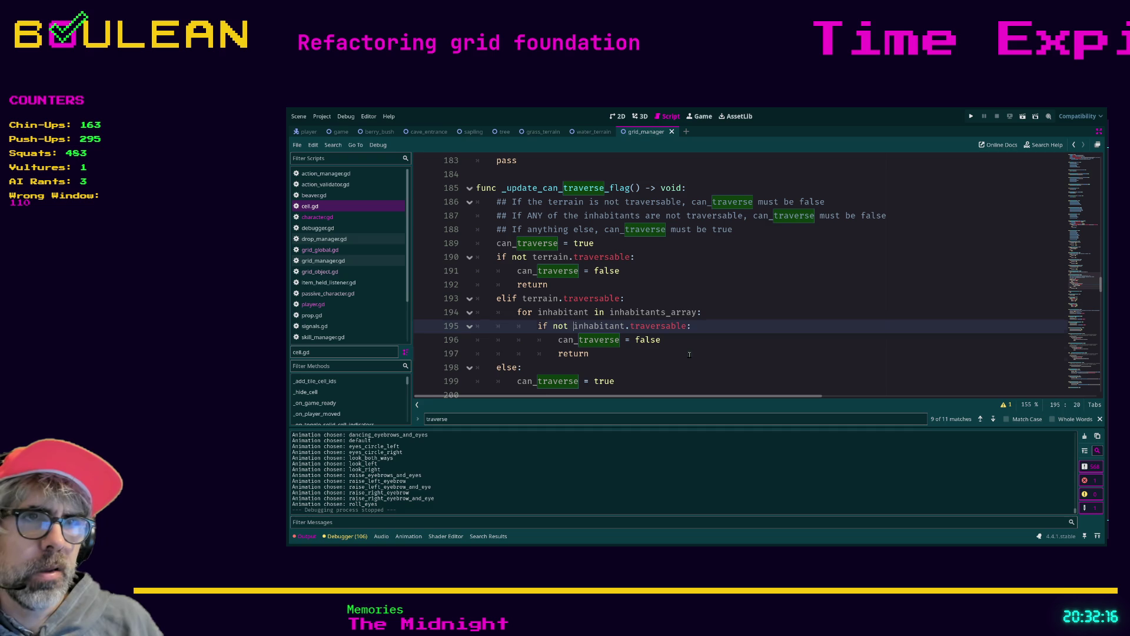
left_click(593, 359)
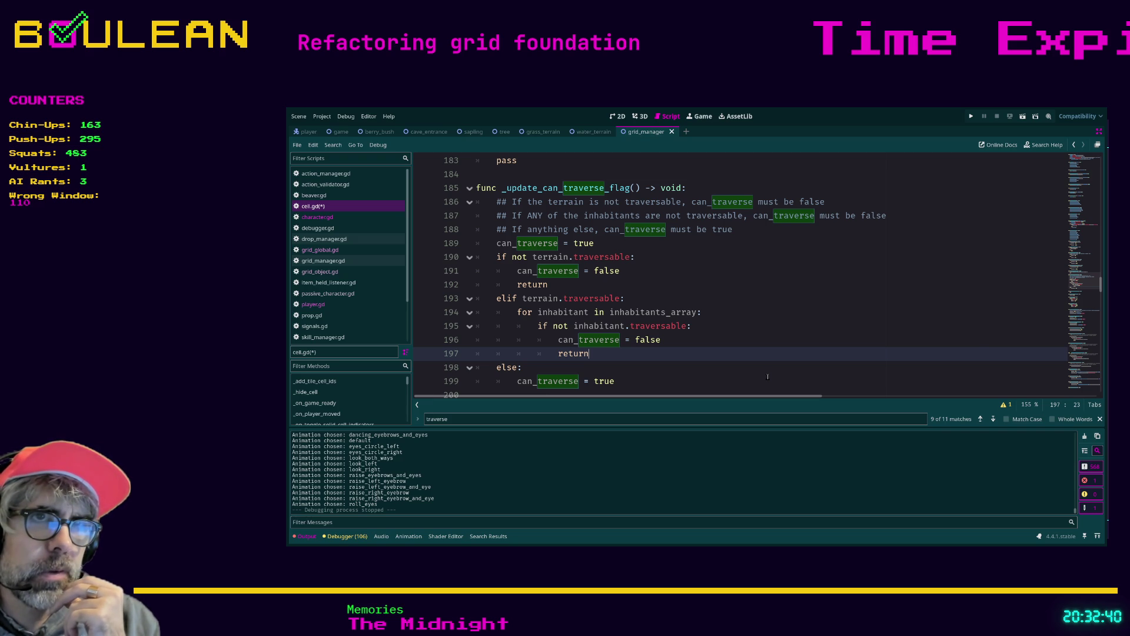
left_click(671, 246)
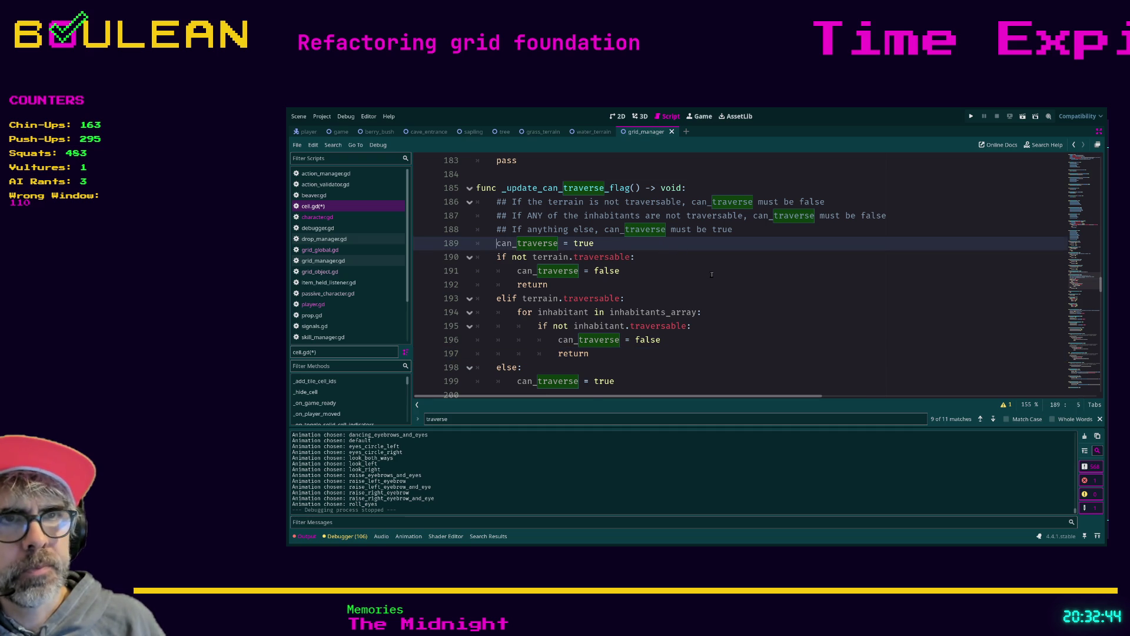
- Add the comment '## Set can_traverse to true and then find anything that would make it false and 'return'' above the default, then save
key("ctrl+shift+Return")
type("## Set can_traverse to true and then ")
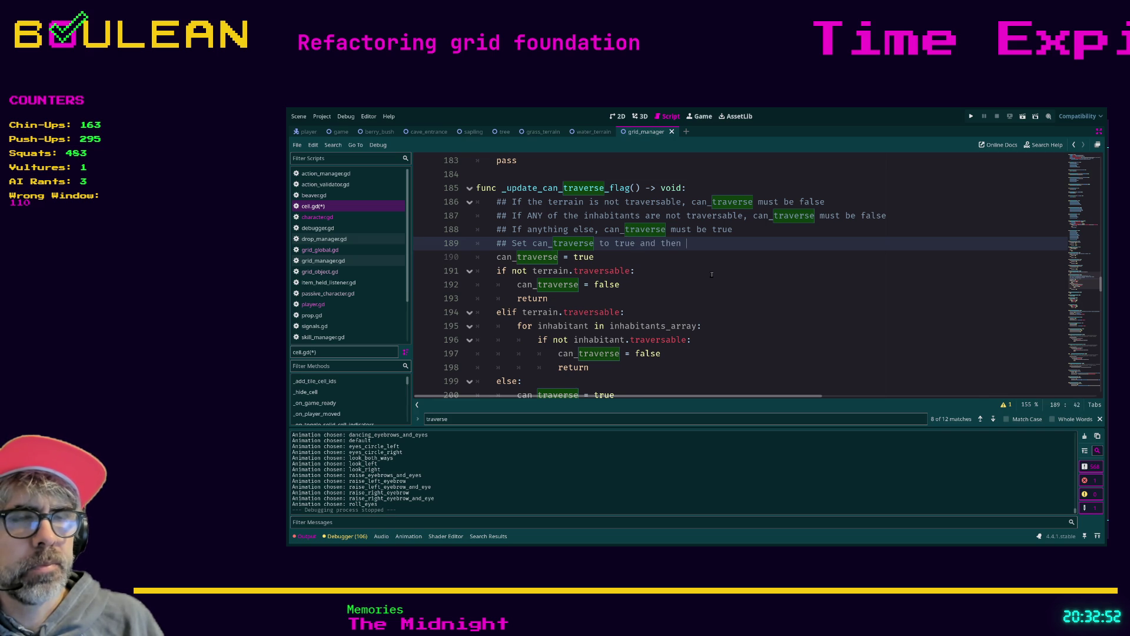
type("find any")
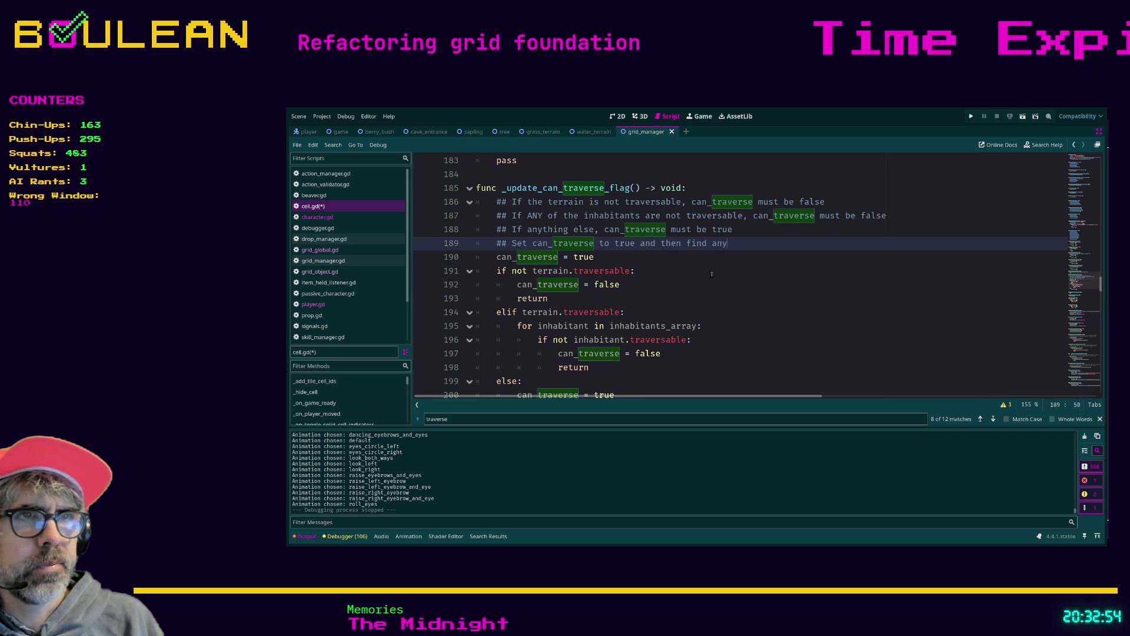
type("thing that w")
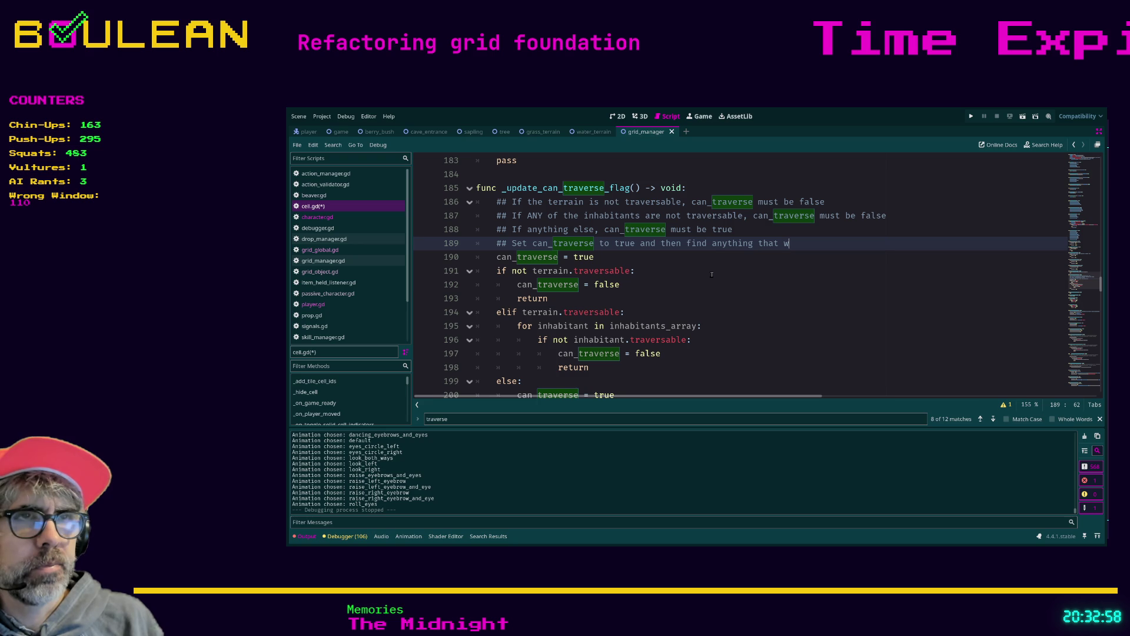
type("ould make it false and 'return")
key("ctrl+s")
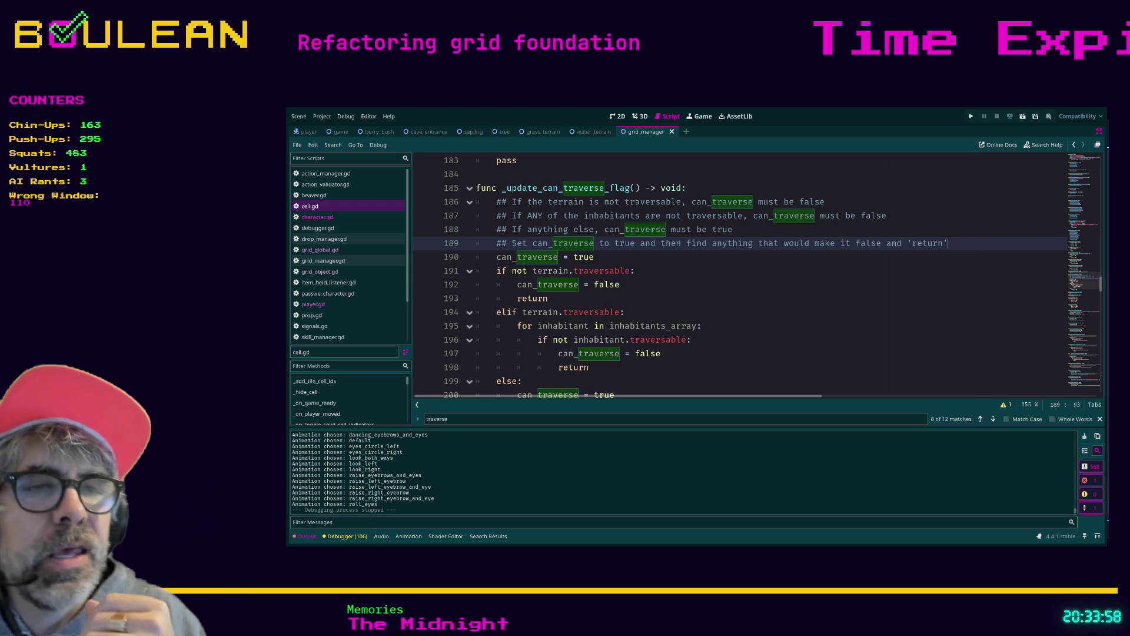
scroll(600, 316, "down", 2)
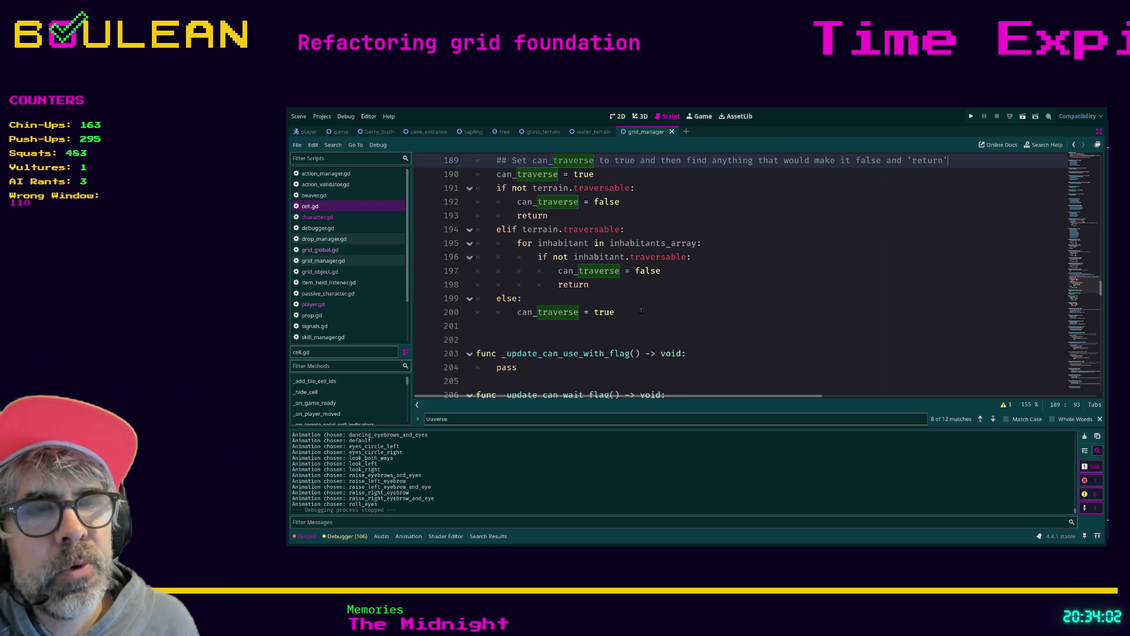
scroll(647, 318, "up", 1)
left_click(662, 330)
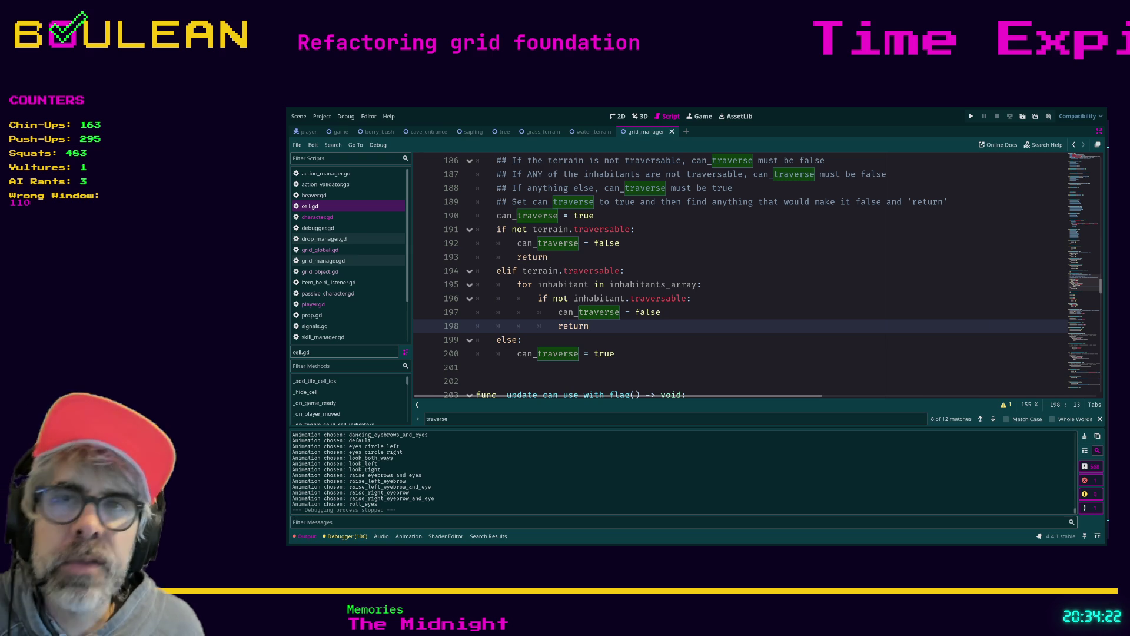
scroll(706, 321, "up", 1)
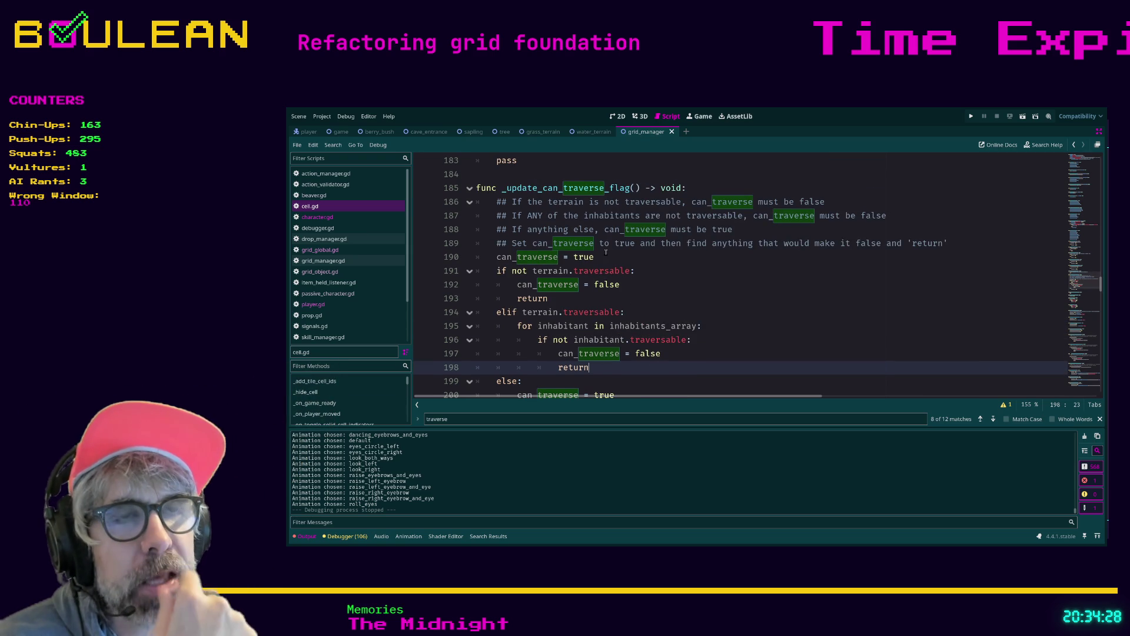
scroll(594, 257, "down", 1)
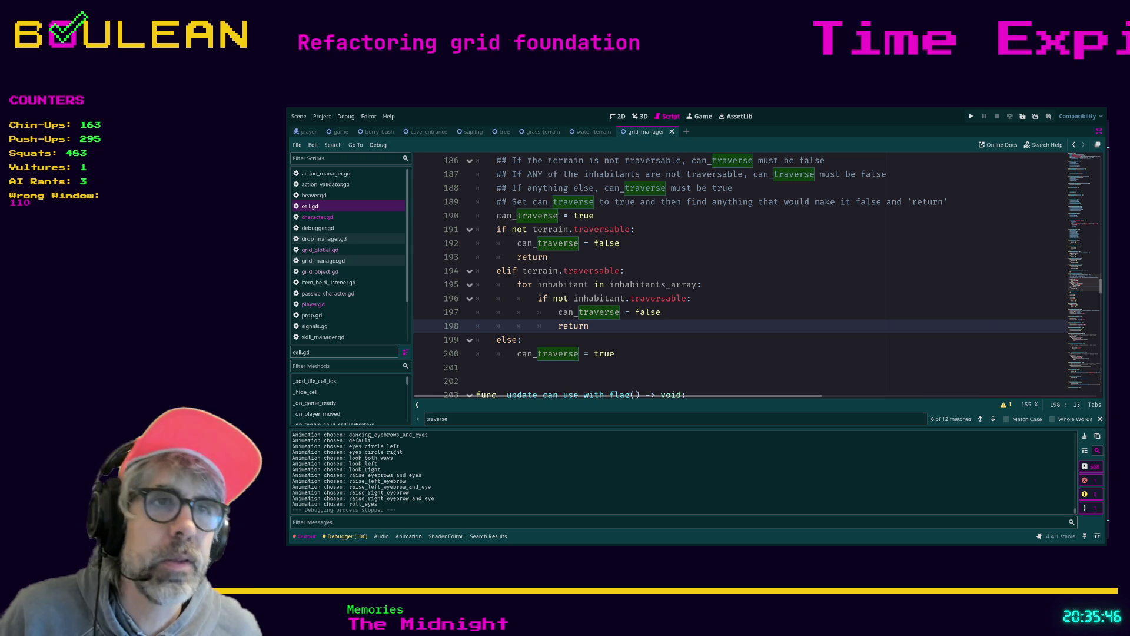
left_click(618, 353)
left_click(570, 346)
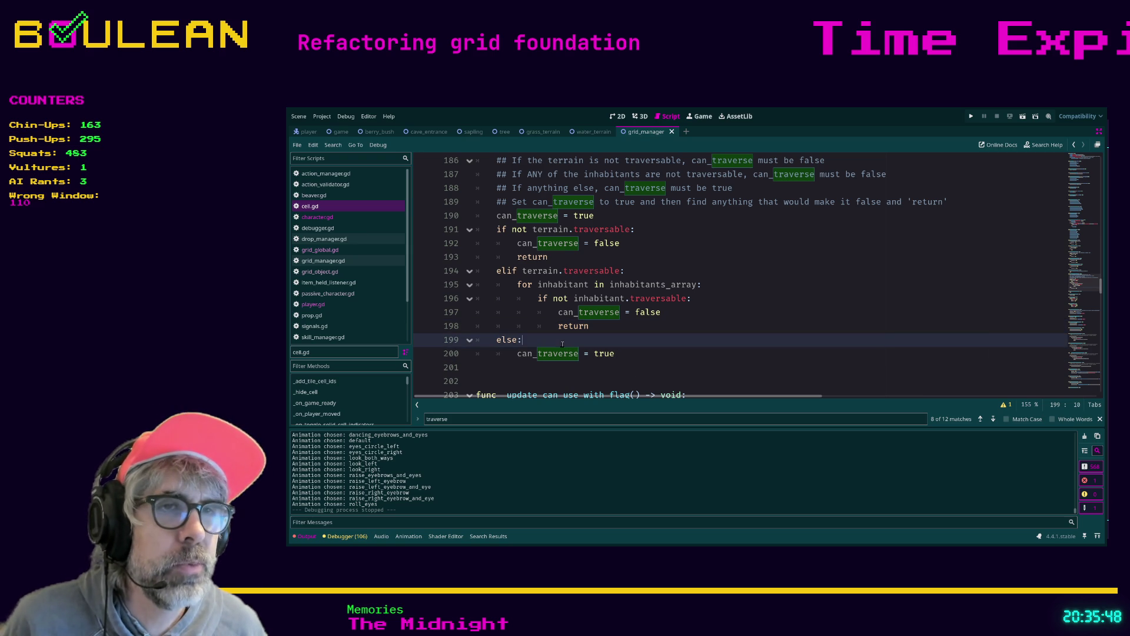
left_click(556, 381)
scroll(556, 368, "down", 2)
scroll(556, 368, "up", 1)
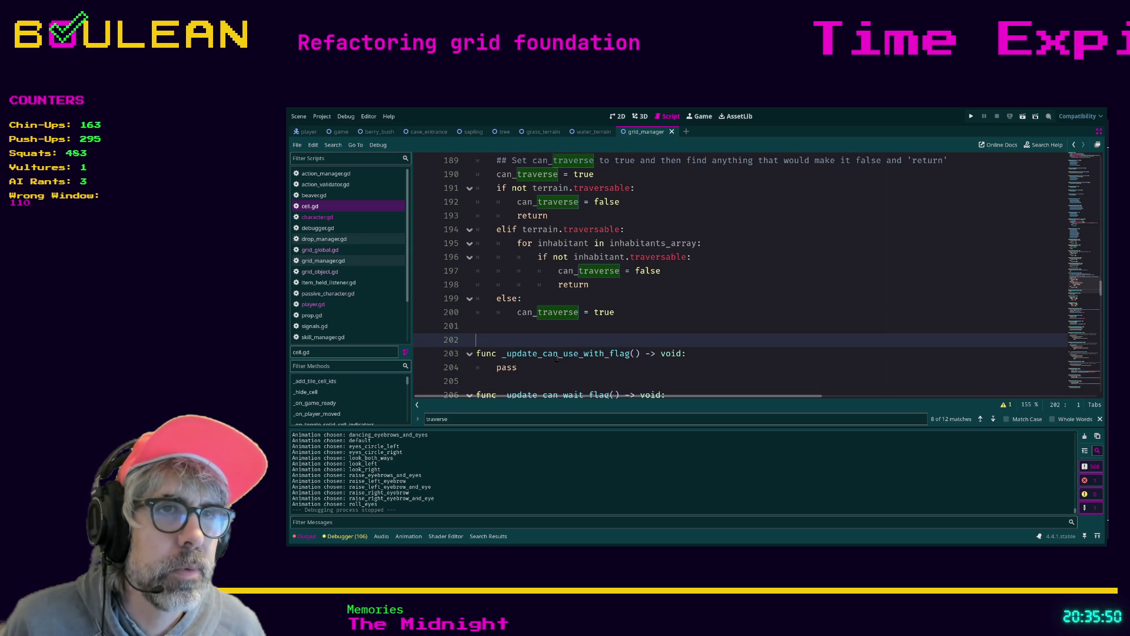
left_click(556, 368)
scroll(553, 366, "up", 1)
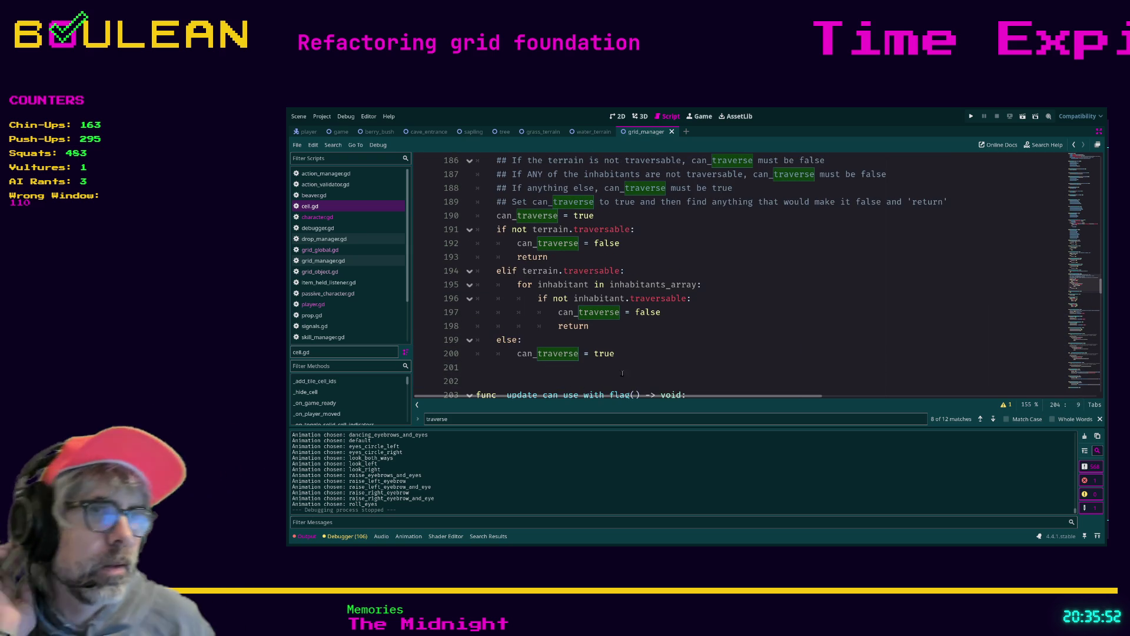
left_click(636, 349)
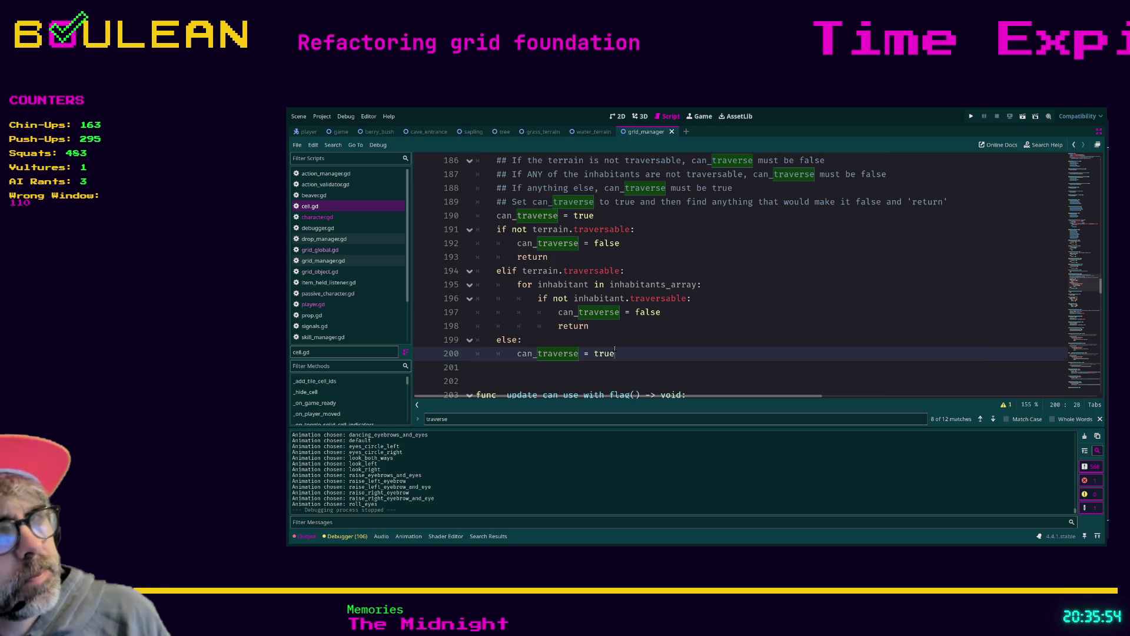
key("shift+Up")
key("shift+Home")
scroll(582, 344, "down", 1)
scroll(521, 305, "up", 2)
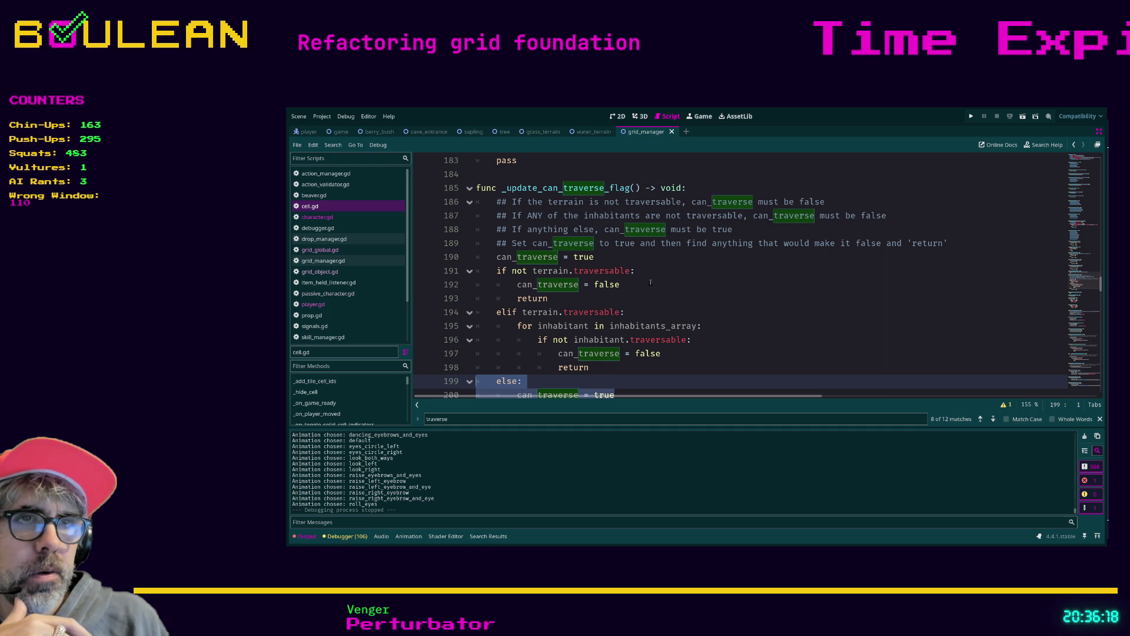
scroll(651, 283, "down", 1)
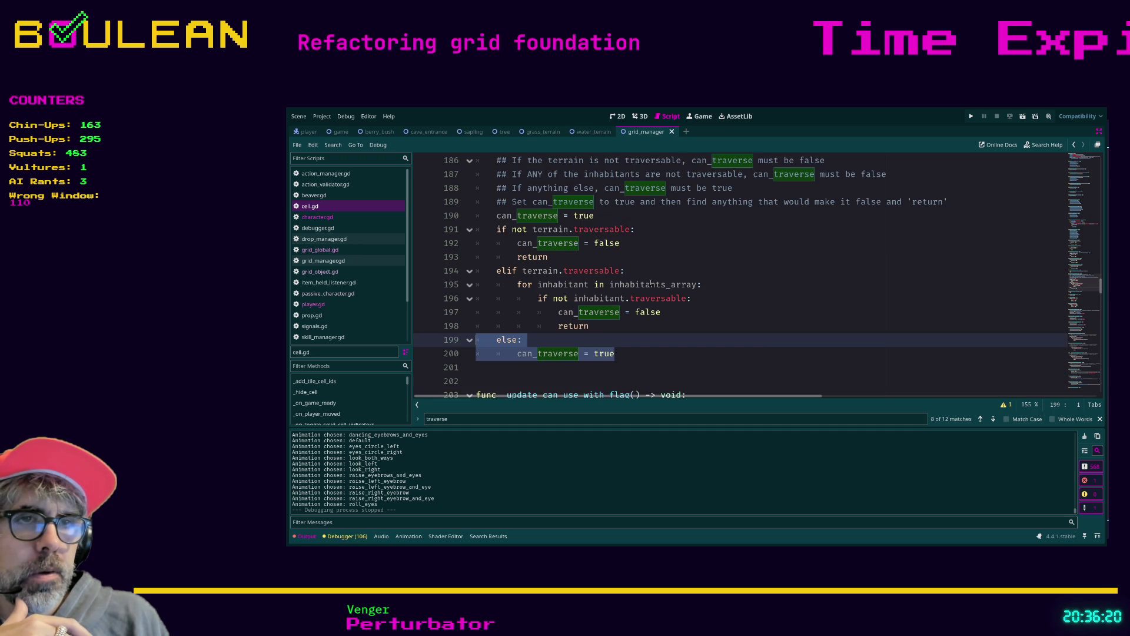
left_click(643, 356)
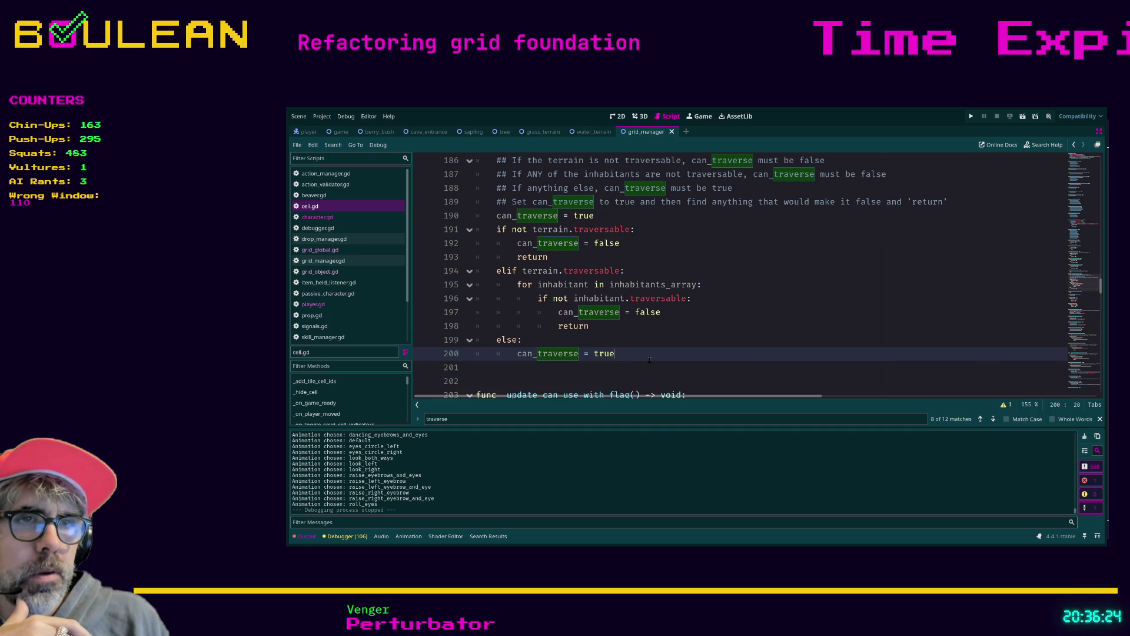
- Delete the redundant else / can_traverse = true branch from _update_can_traverse_flag
left_click_drag(650, 359, 477, 341)
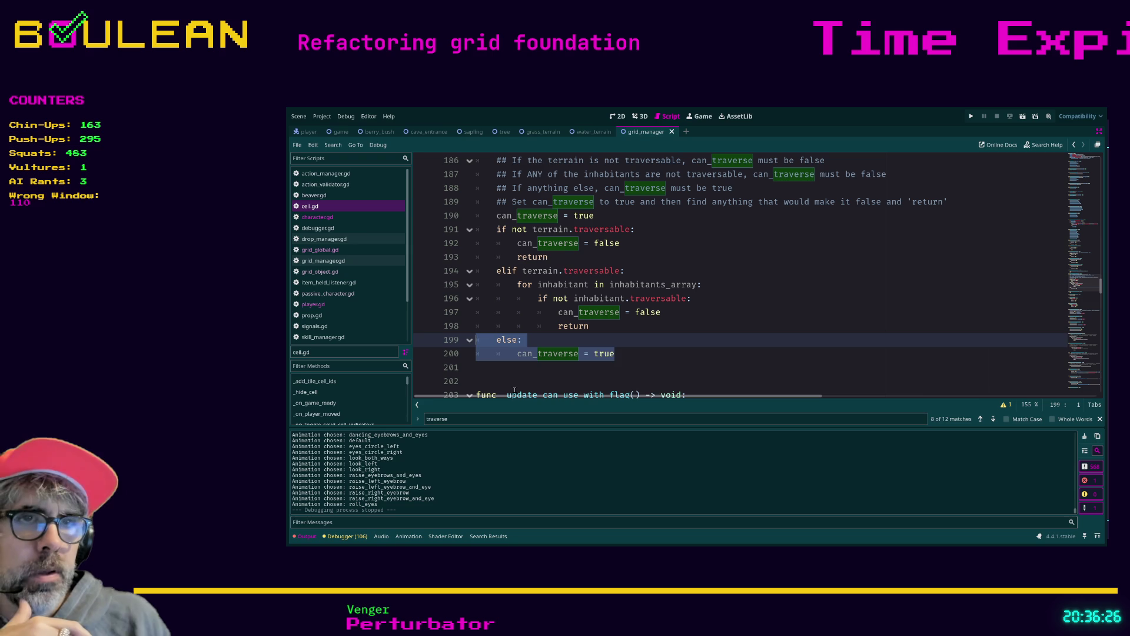
key("Delete")
key("Delete")
key("Down")
key("Up")
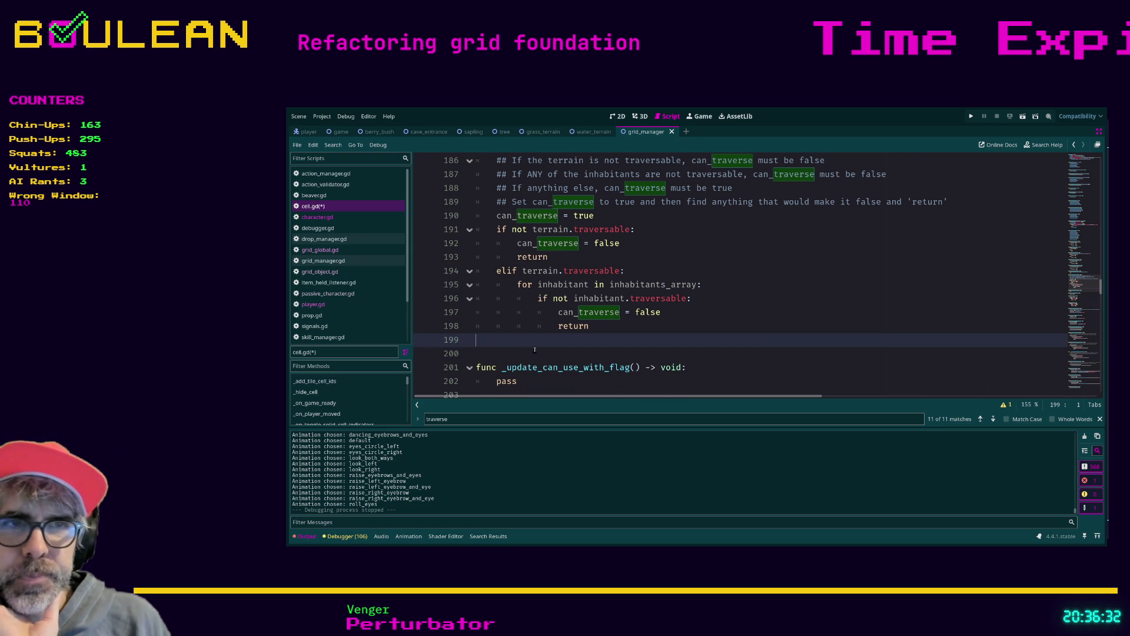
- Review the pass placeholder in _update_can_use_with_flag, then save cell.gd
scroll(534, 354, "down", 1)
double_click(512, 340)
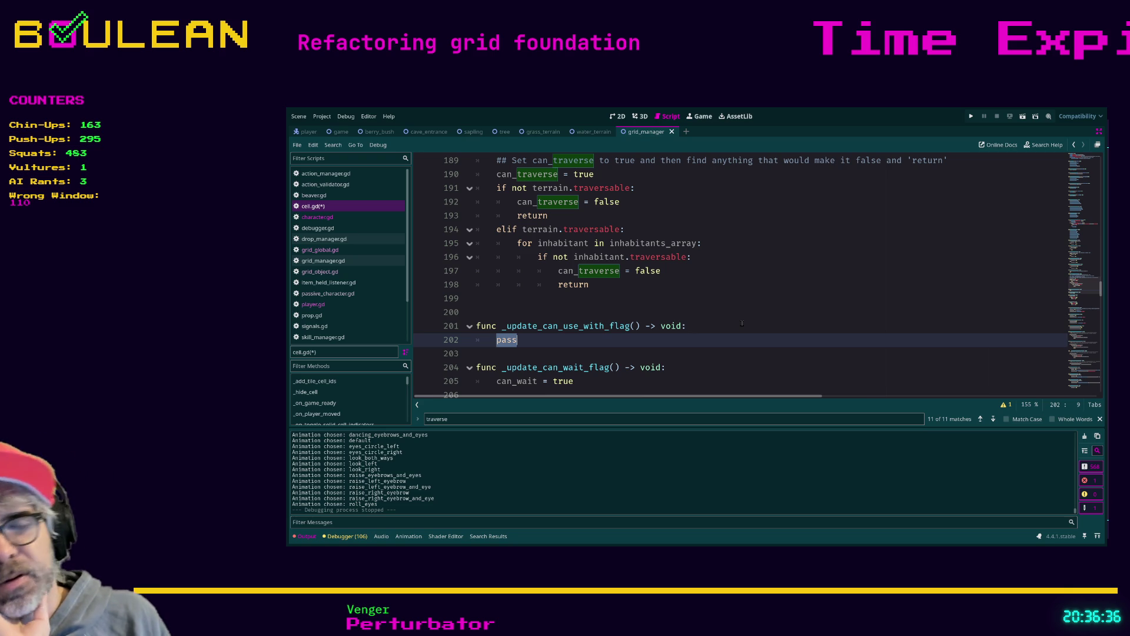
scroll(742, 324, "down", 2)
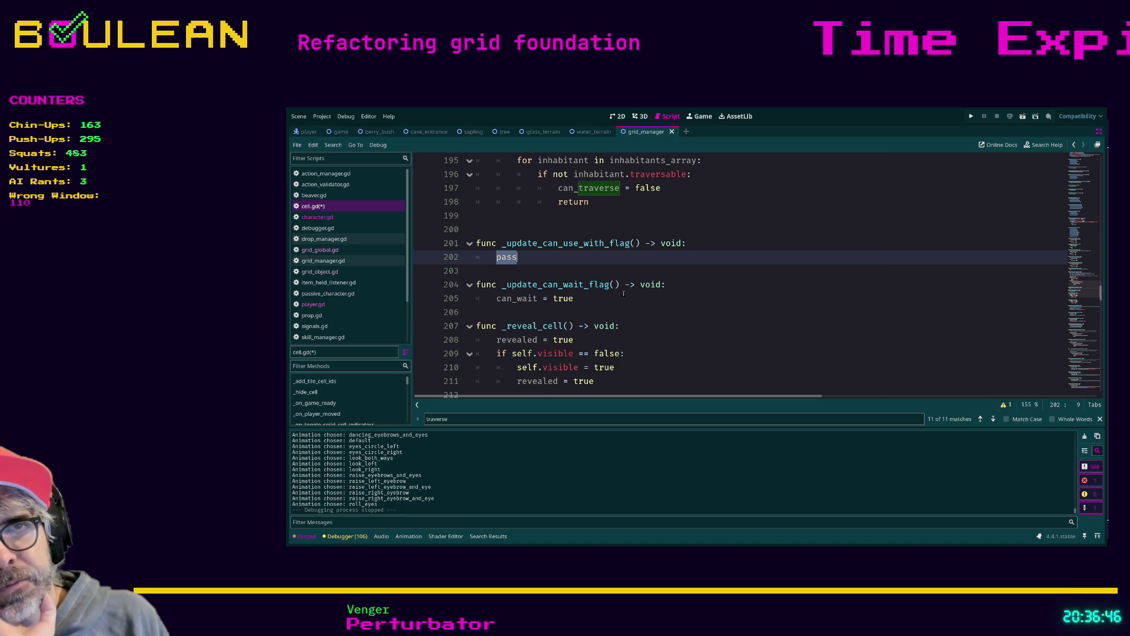
scroll(624, 293, "down", 2)
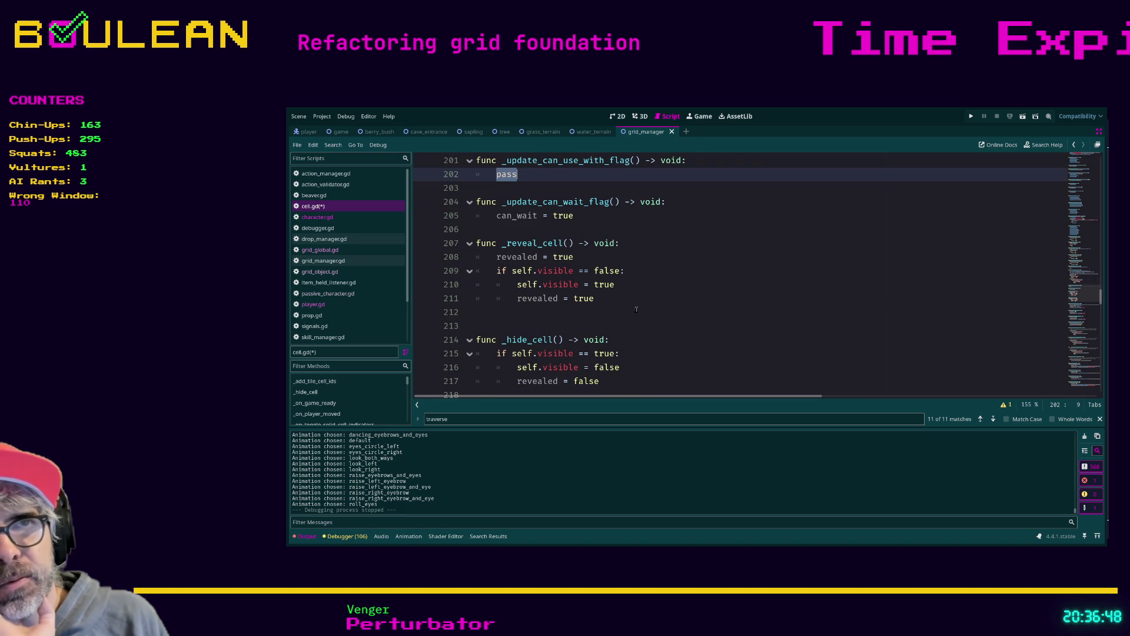
scroll(645, 304, "up", 4)
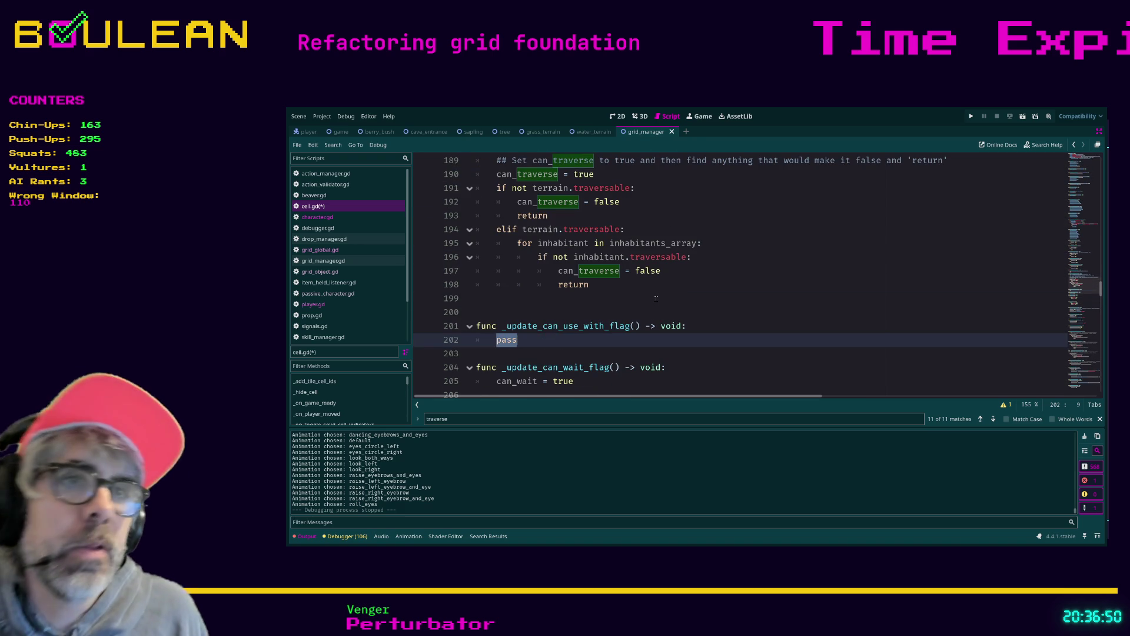
scroll(706, 291, "up", 7)
left_click(760, 281)
key("ctrl+s")
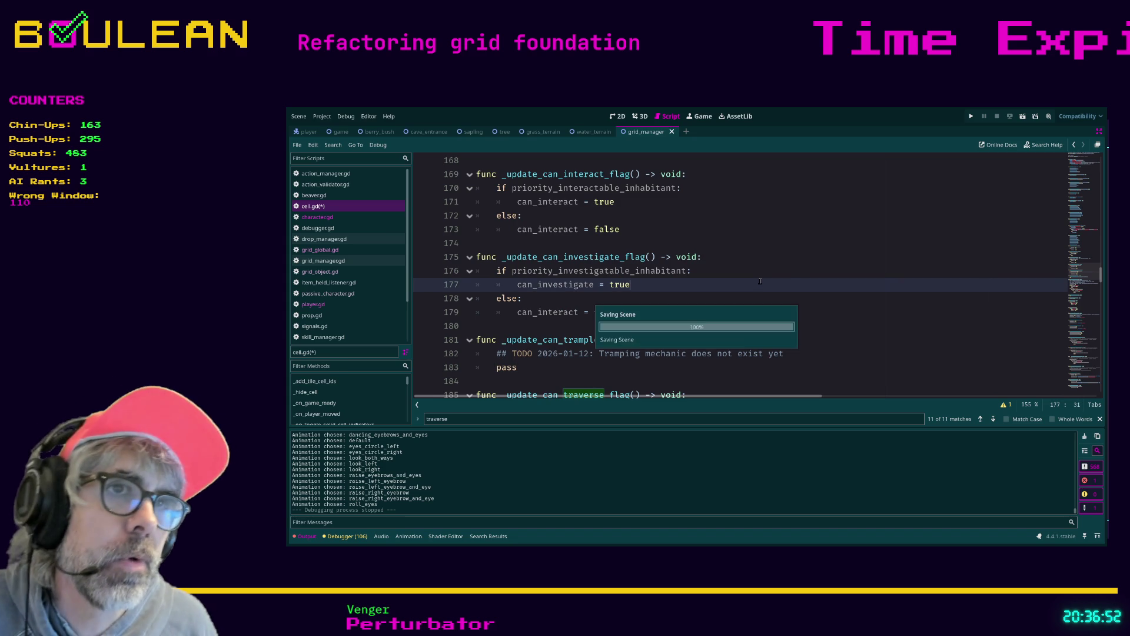
- Add an _update_action_flags() call after _update_action_info() in remove_inhabitant_from_cell
scroll(706, 305, "up", 3)
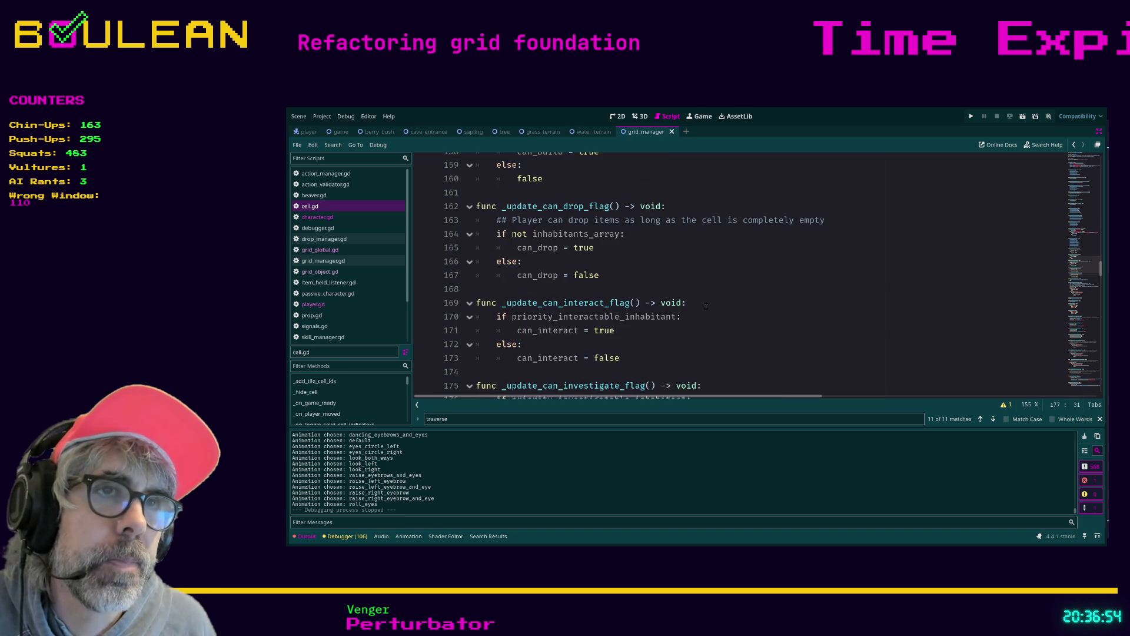
scroll(706, 306, "up", 10)
scroll(706, 306, "up", 3)
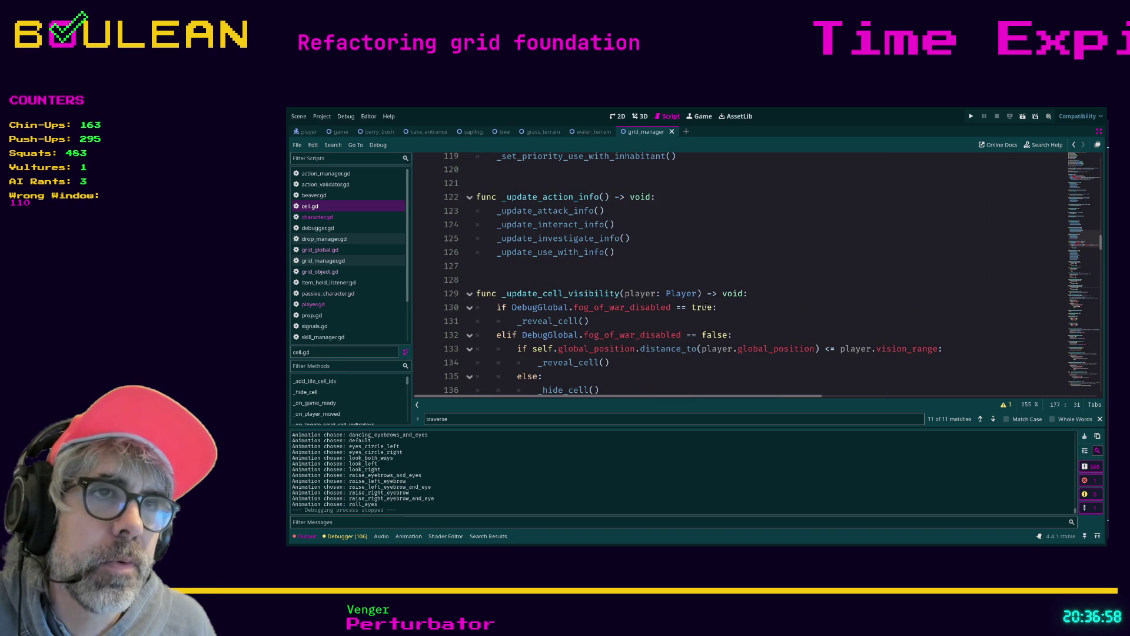
scroll(706, 307, "up", 3)
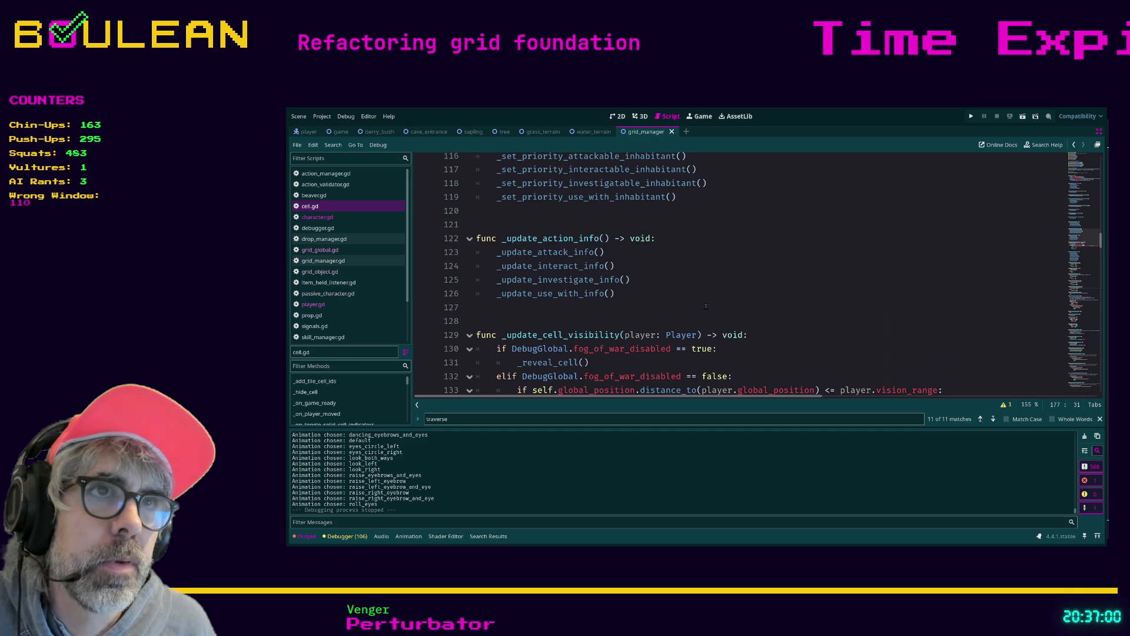
scroll(706, 306, "up", 9)
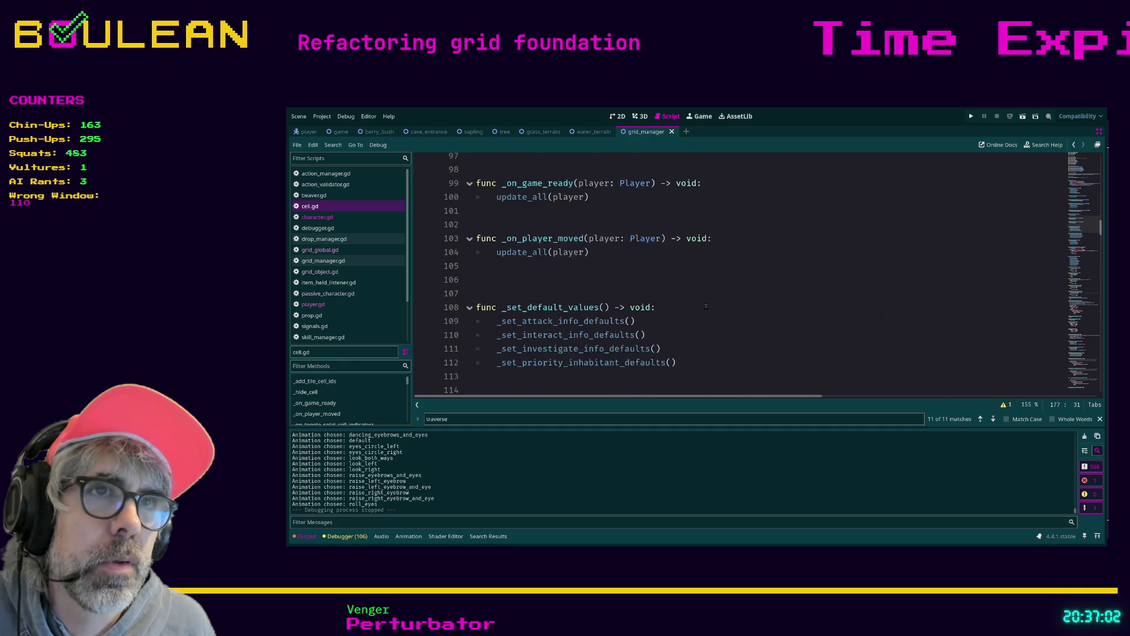
scroll(706, 307, "up", 1)
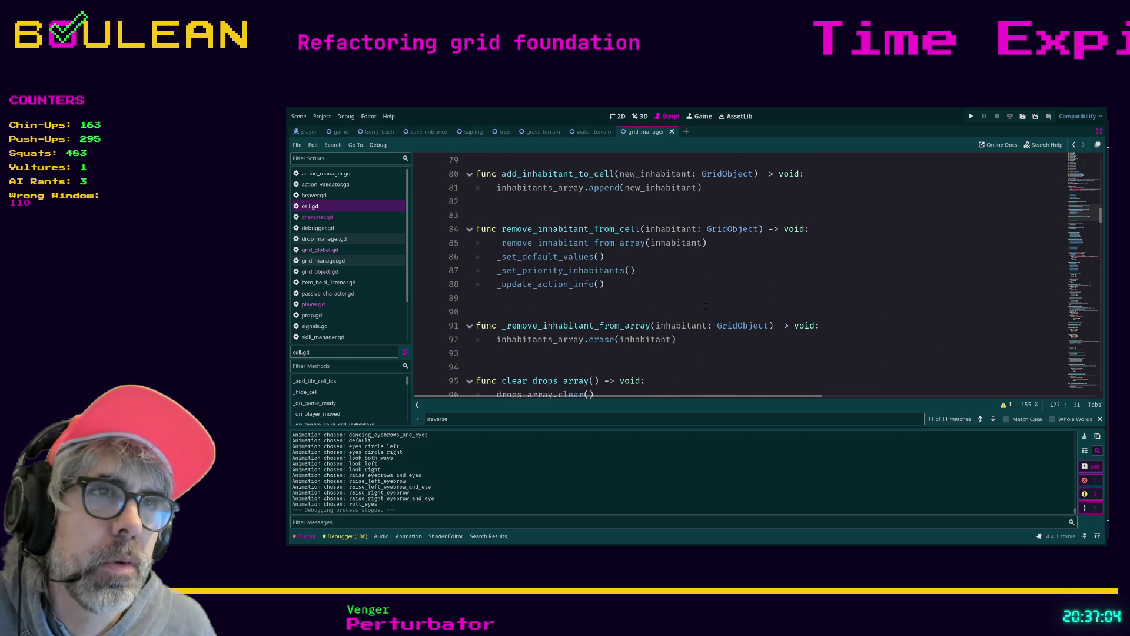
scroll(706, 307, "up", 4)
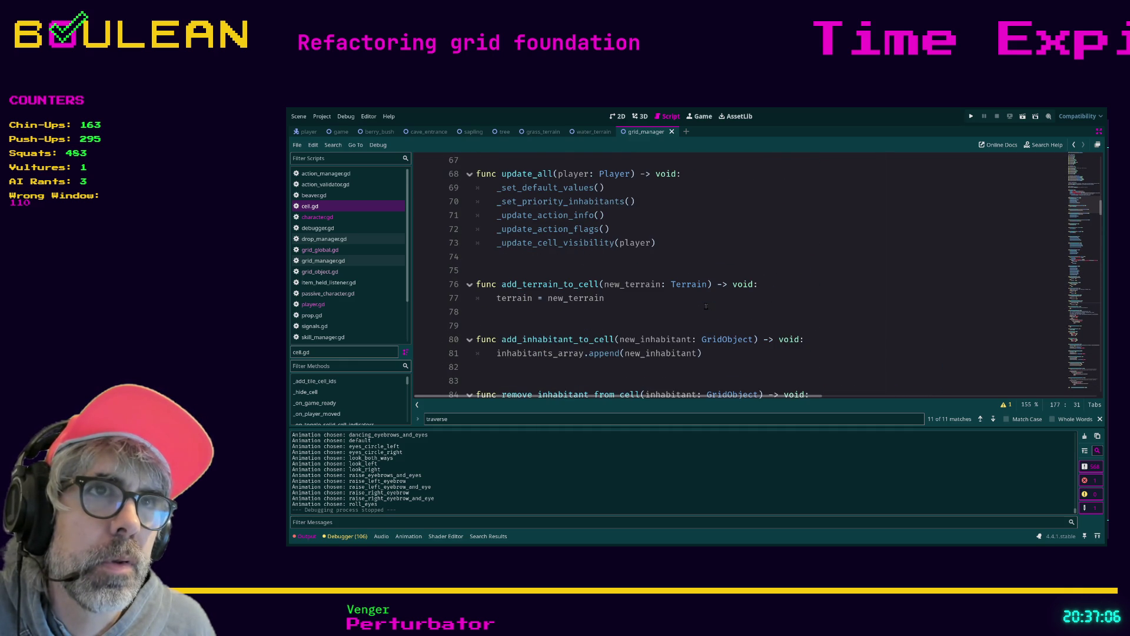
scroll(706, 306, "up", 1)
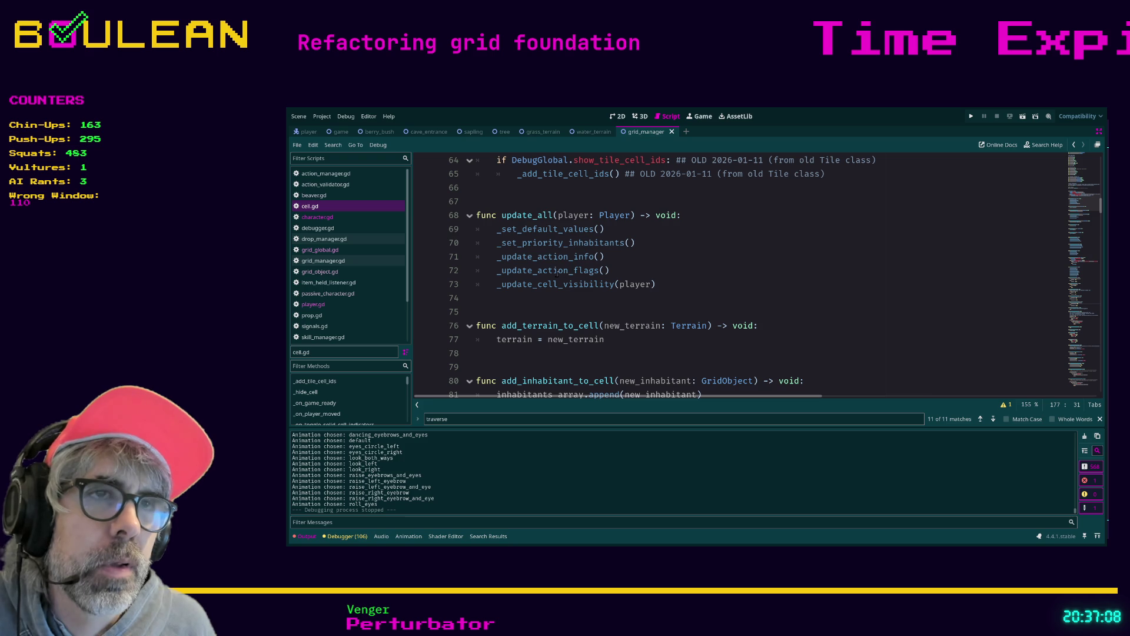
scroll(600, 269, "up", 5)
scroll(648, 286, "down", 6)
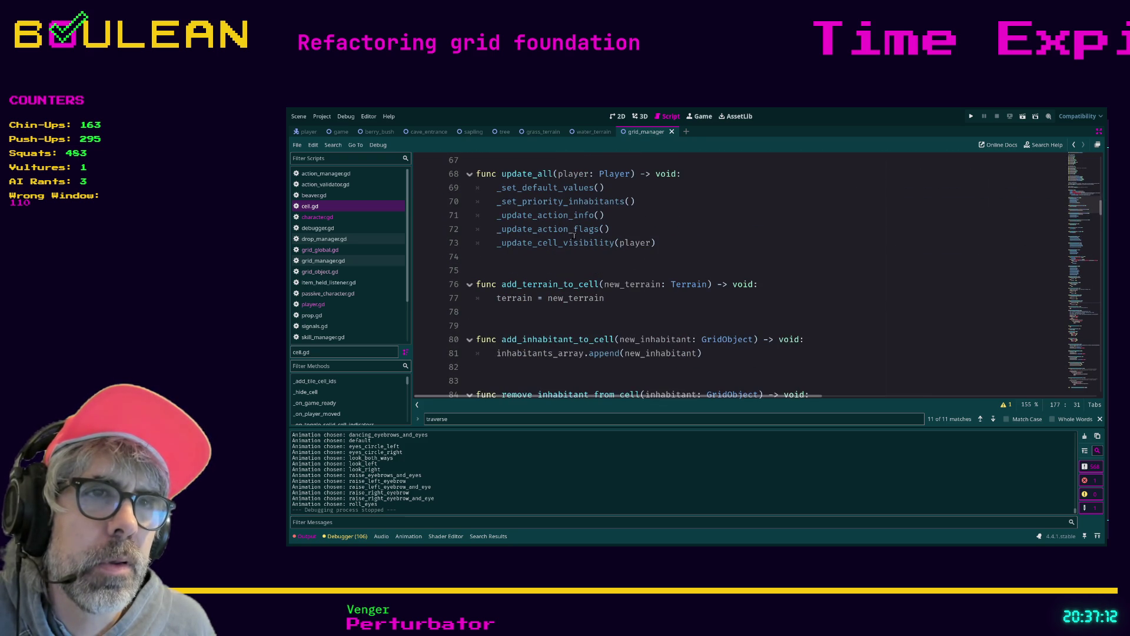
scroll(575, 241, "down", 3)
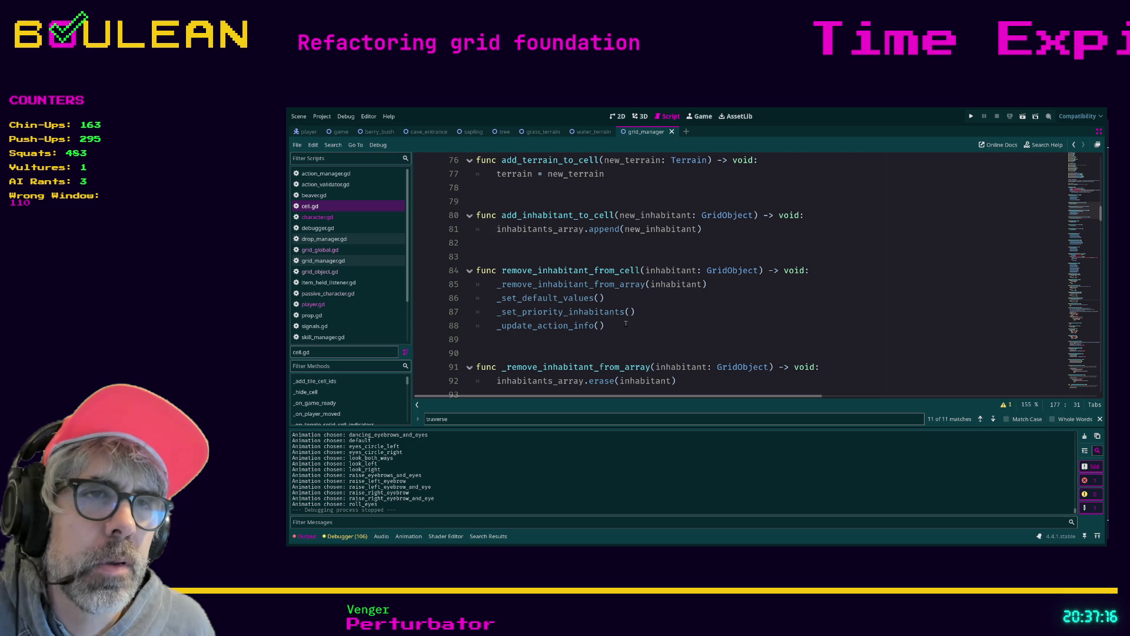
left_click(623, 325)
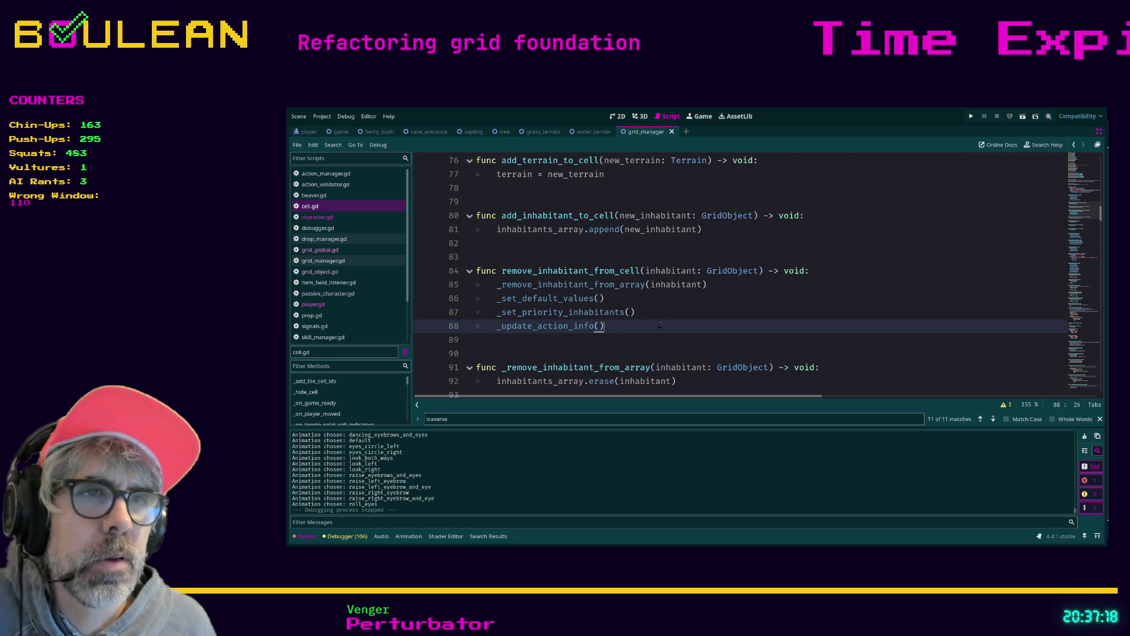
key("Return")
type("_update")
key("Return")
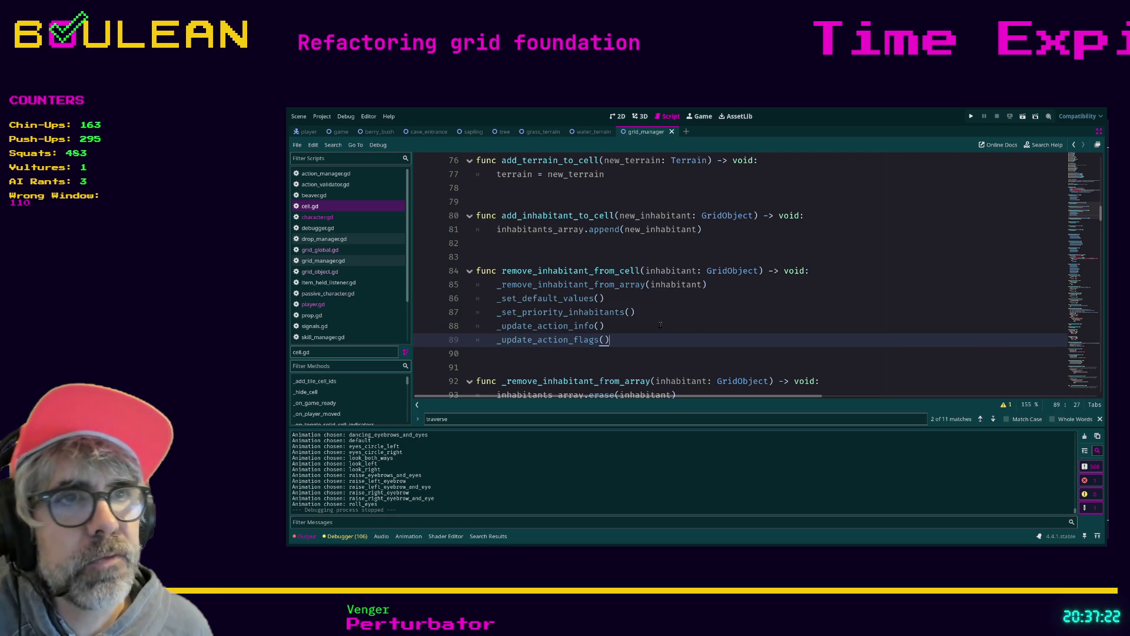
- Save cell.gd and launch the game with F5
scroll(660, 325, "up", 3)
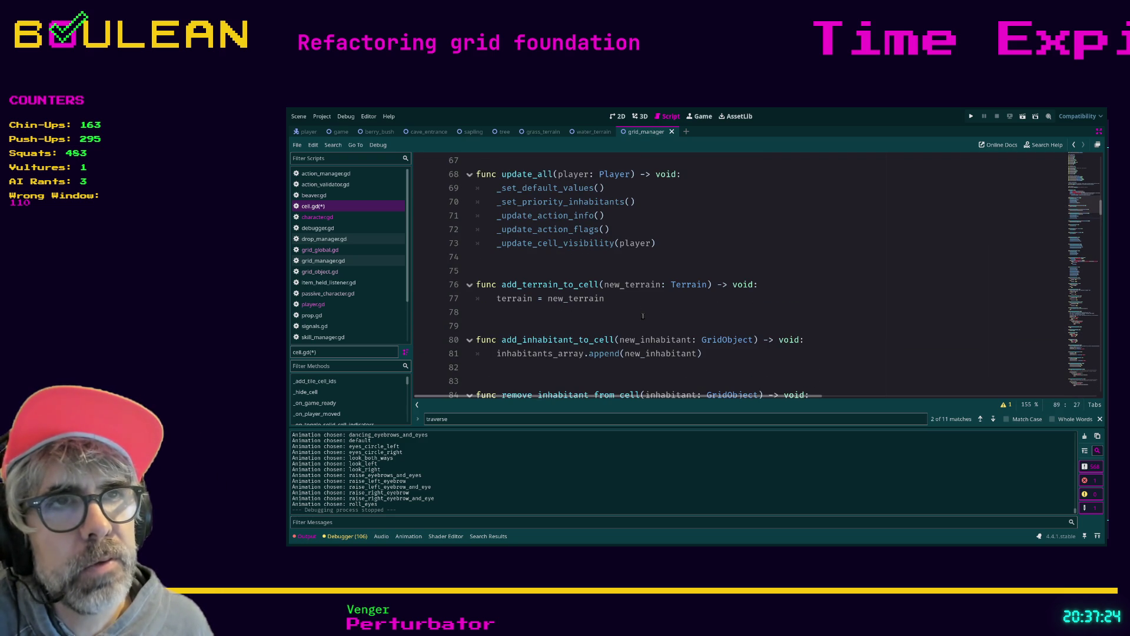
left_click(527, 258)
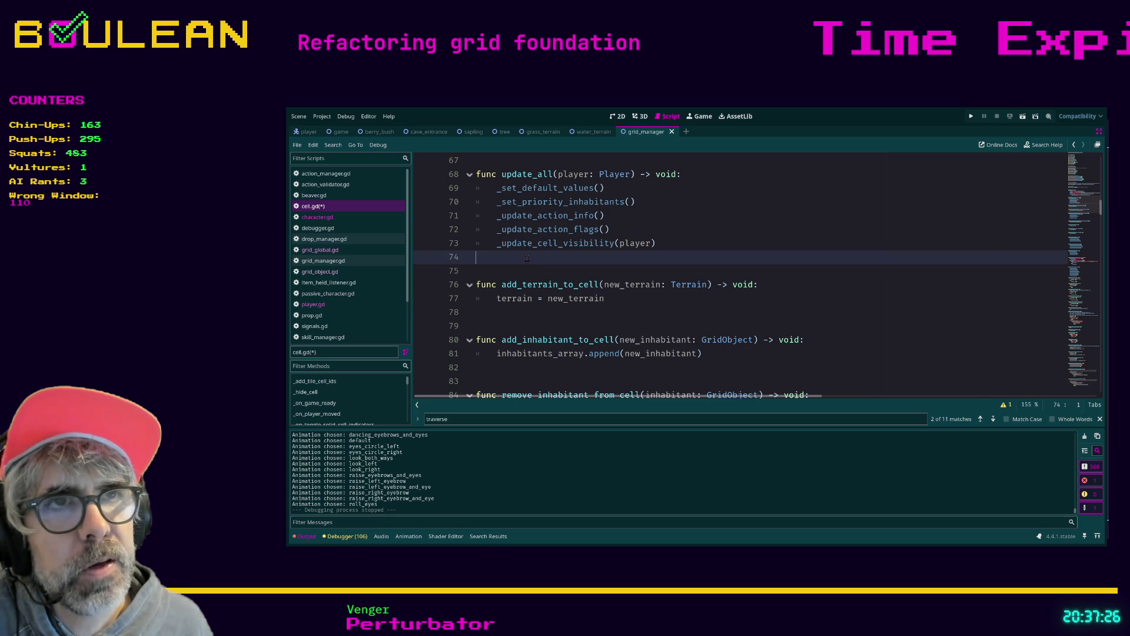
scroll(633, 299, "down", 4)
left_click(632, 298)
key("ctrl+s")
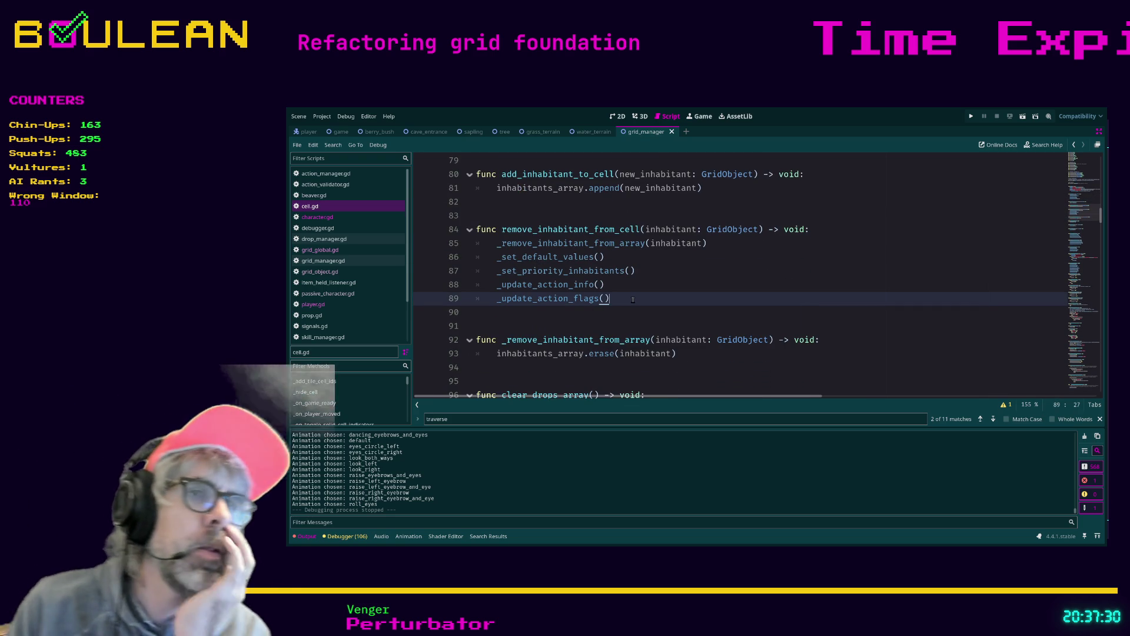
key("F5")
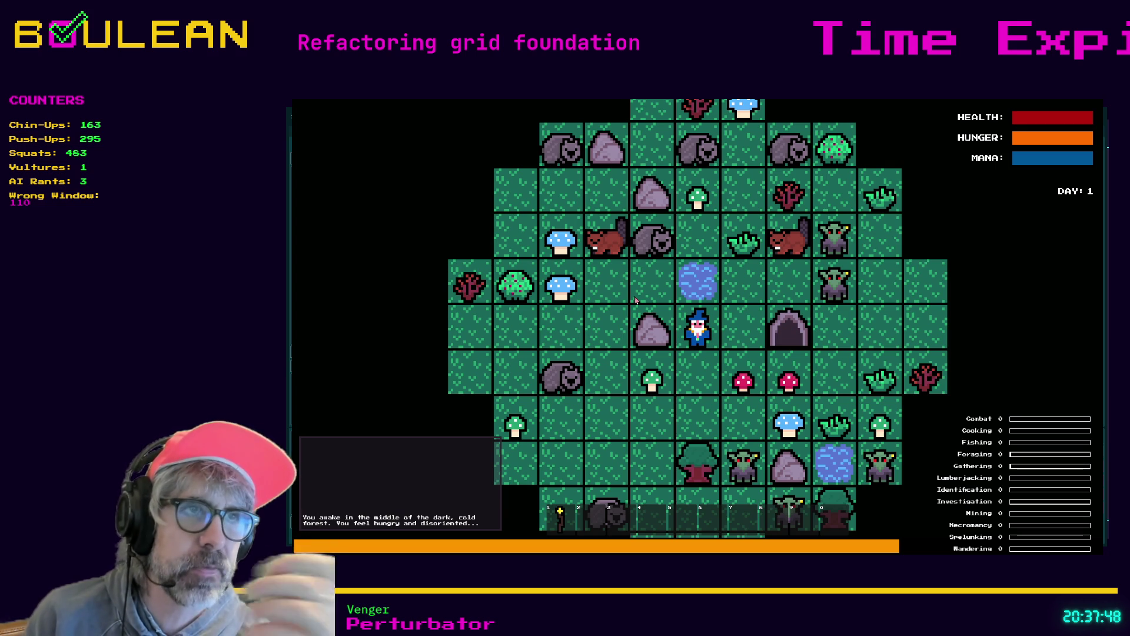
- Move the wizard north and west, then attack the Wombat above twice
key("Up")
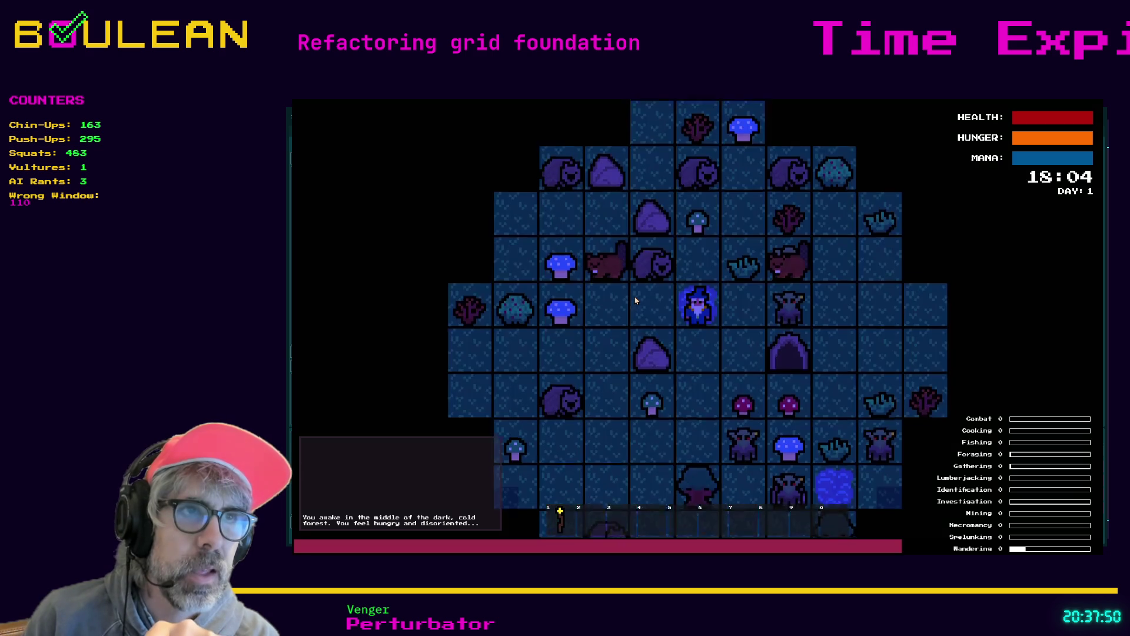
key("Left")
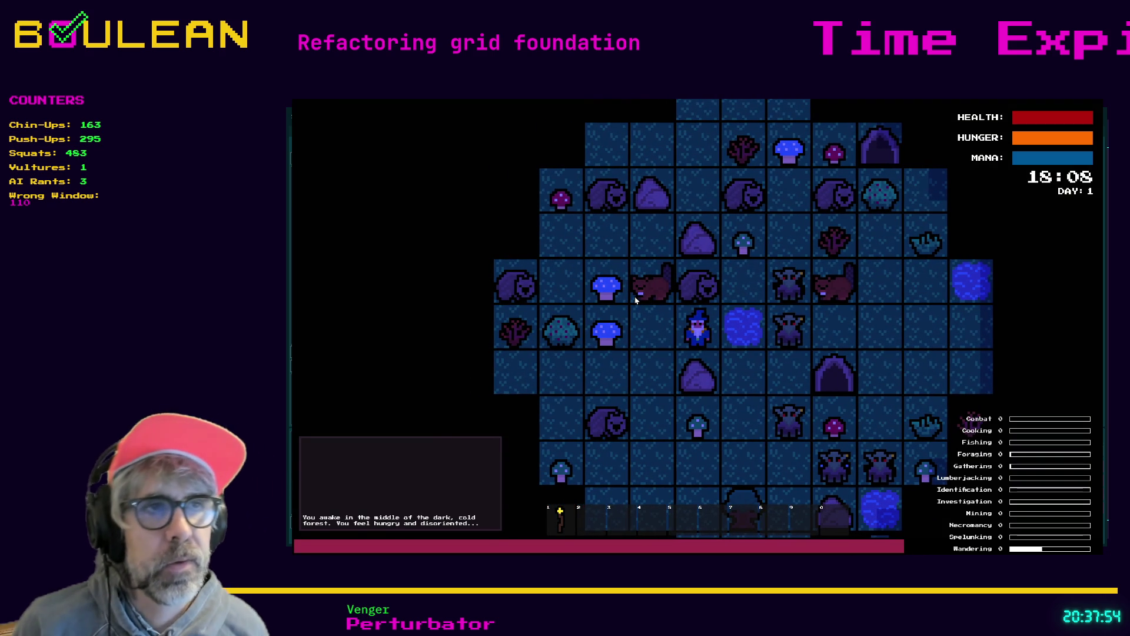
key("Up")
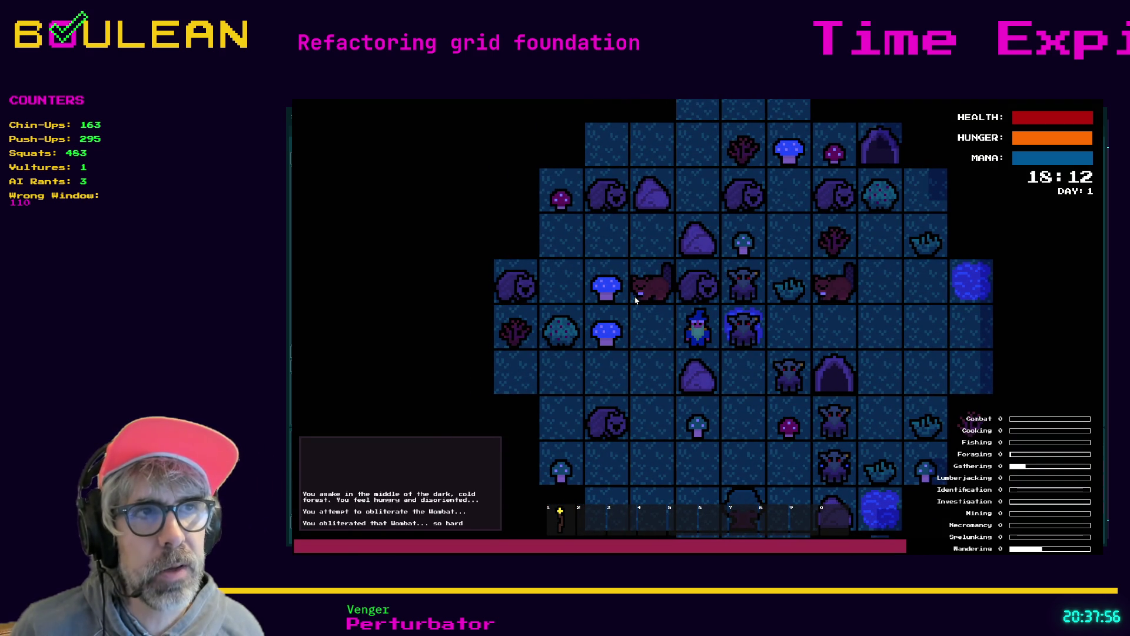
key("Up")
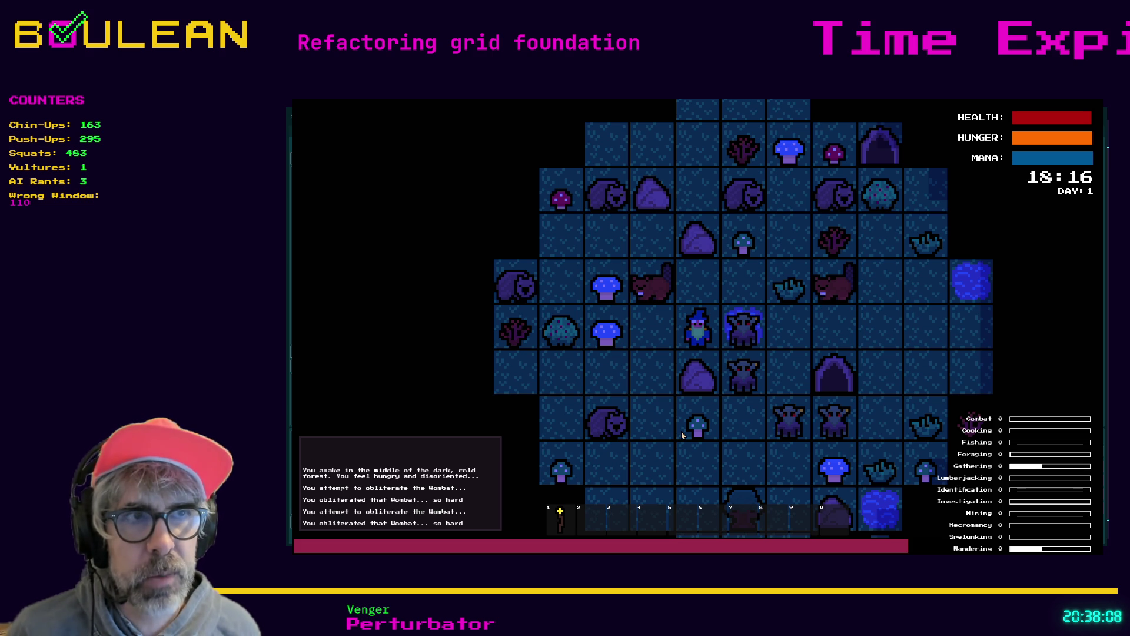
- Attack the adjacent monsters to the east four times, then stop the game
key("Right")
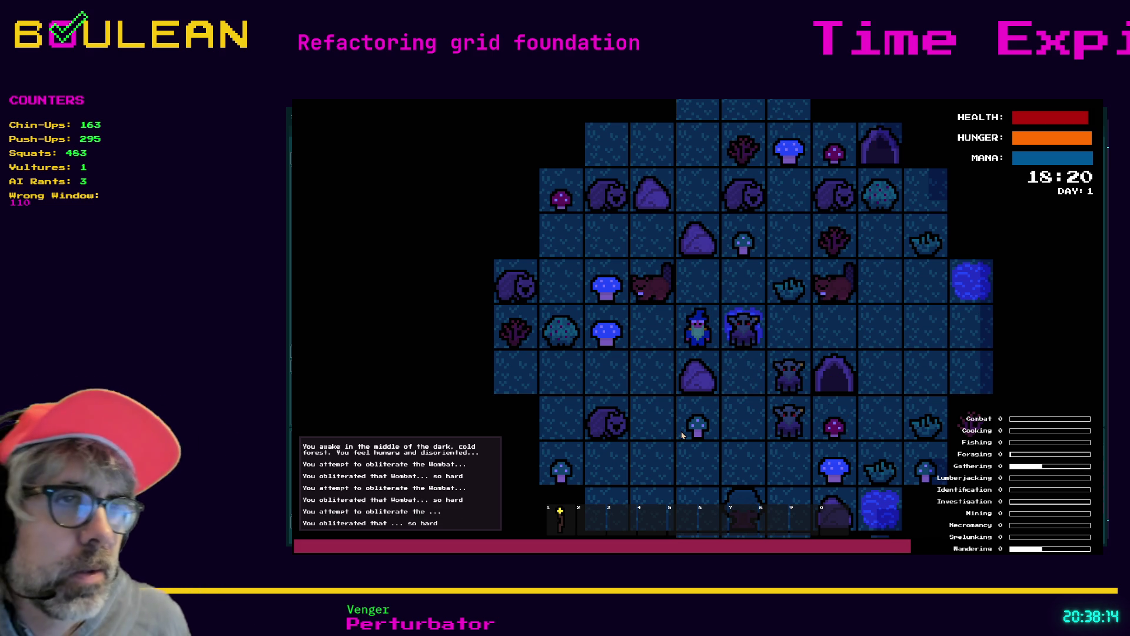
key("Right")
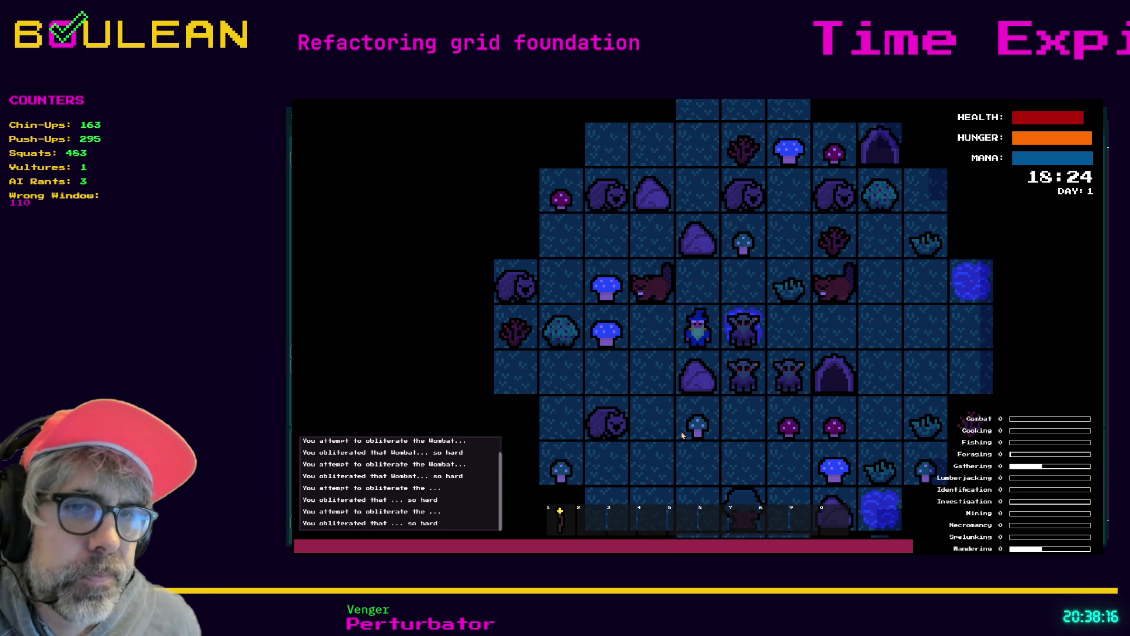
key("Right")
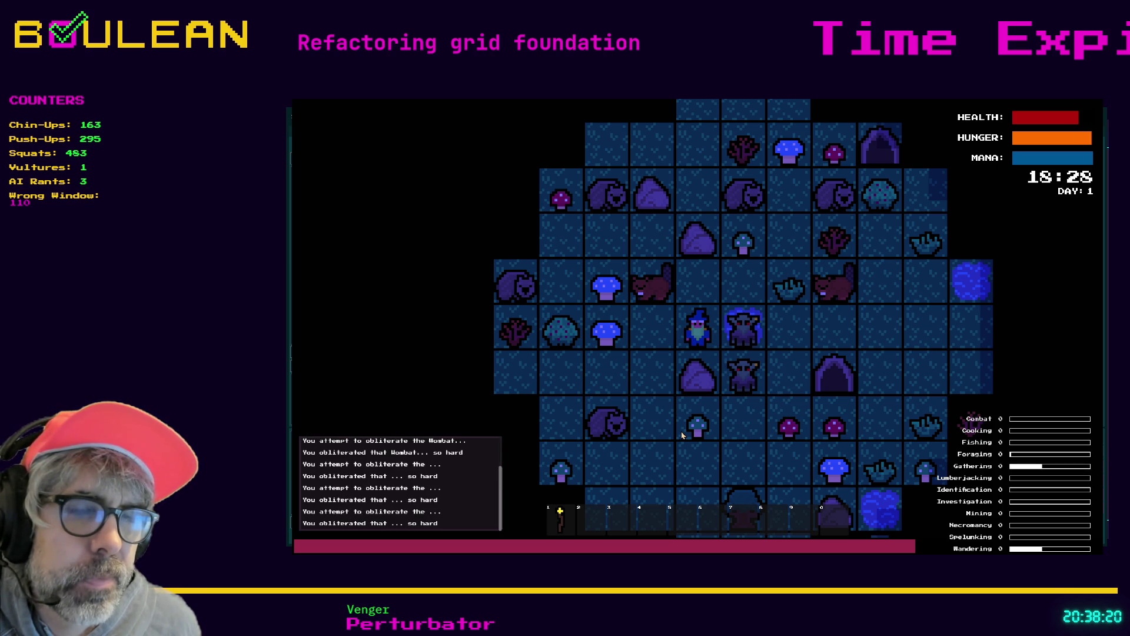
key("Right")
key("Up")
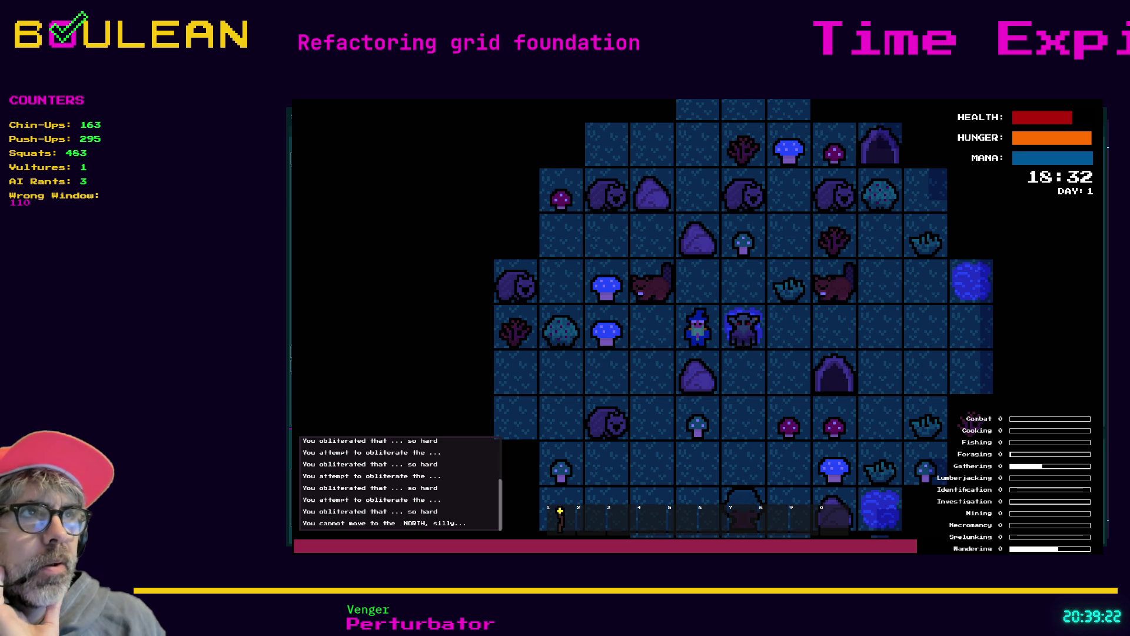
key("F8")
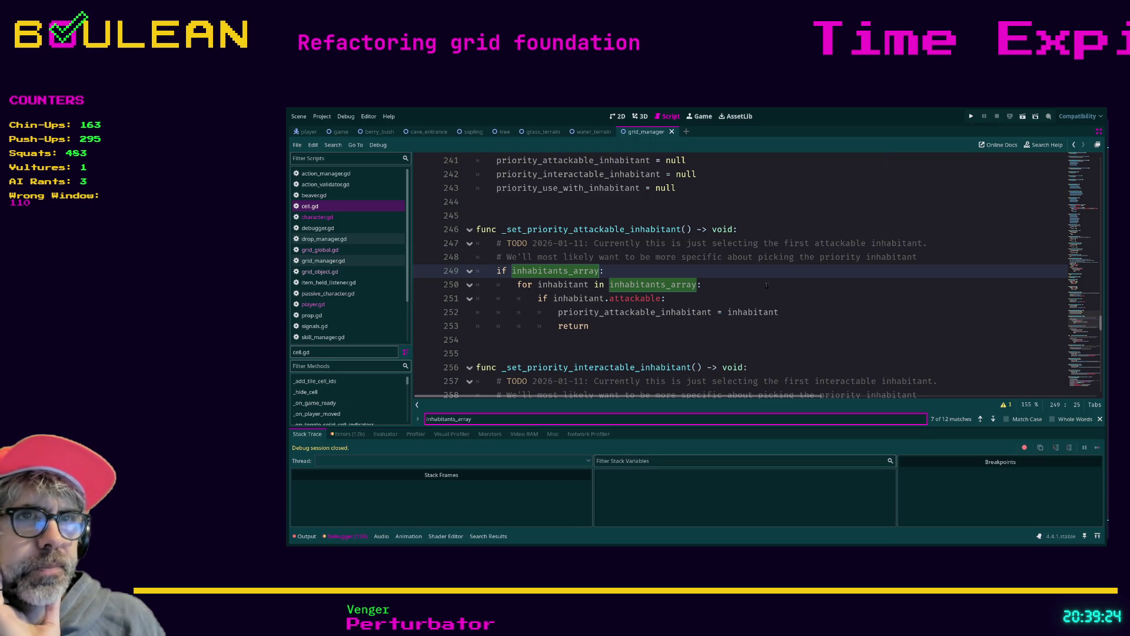
- Search cell.gd for inhabitants_array until reaching its erase call in _remove_inhabitant_from_array
left_click(653, 285, "ctrl")
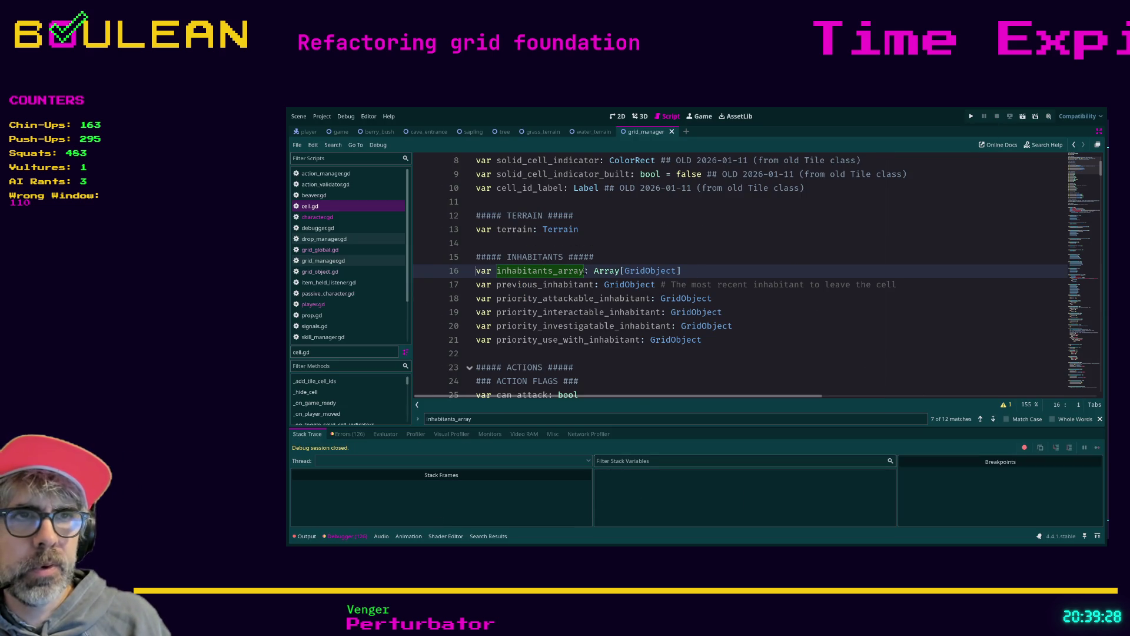
double_click(560, 271)
key("ctrl+f")
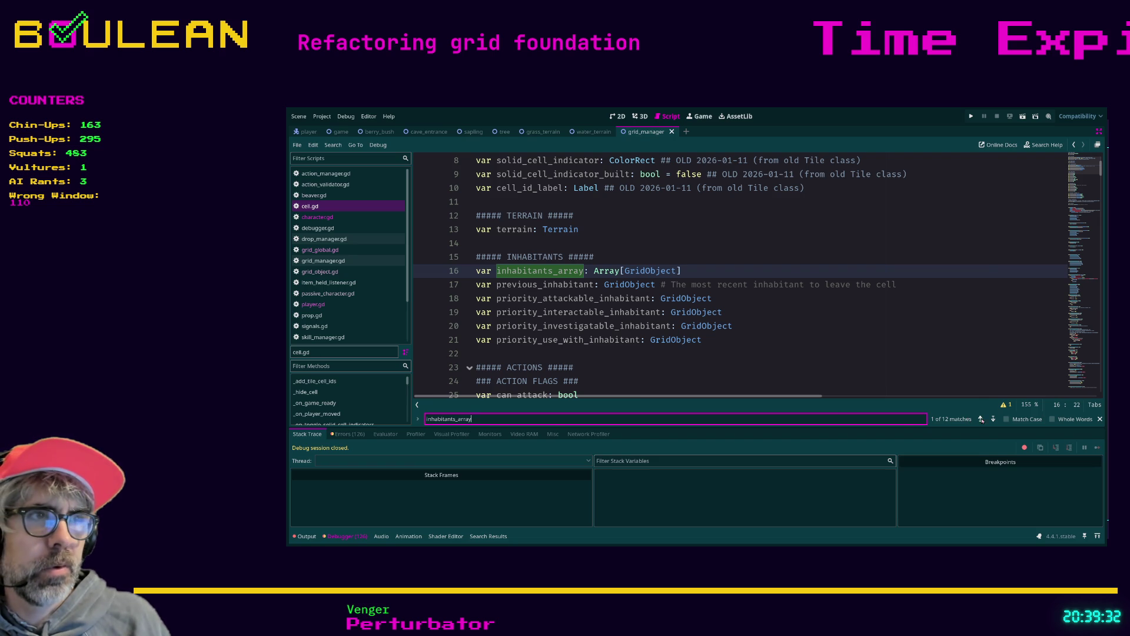
left_click(993, 419)
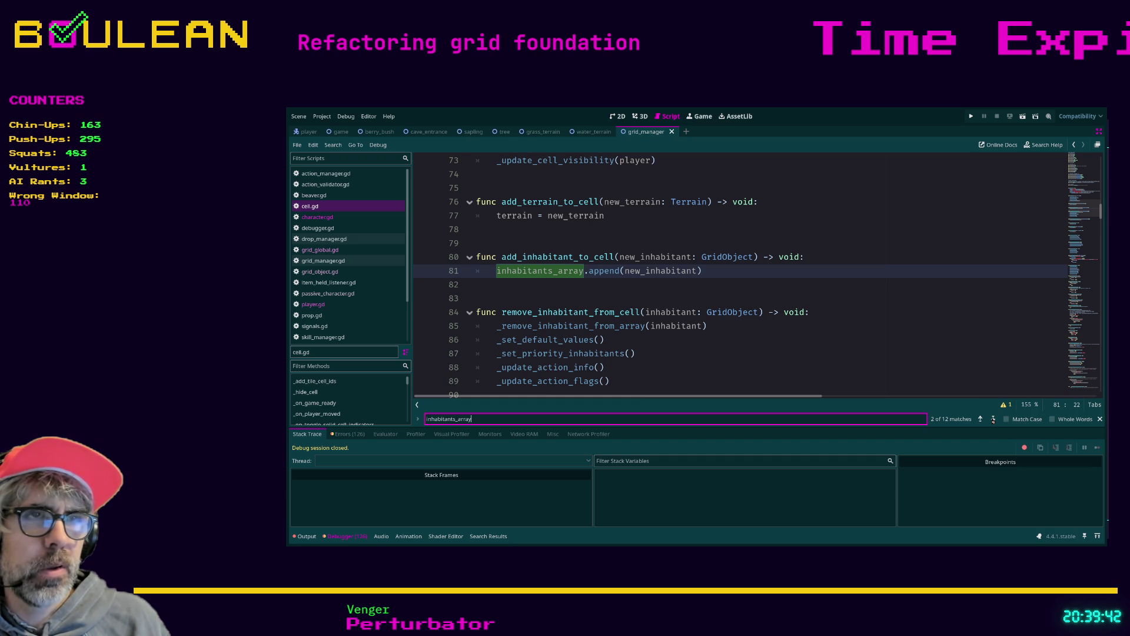
left_click(993, 419)
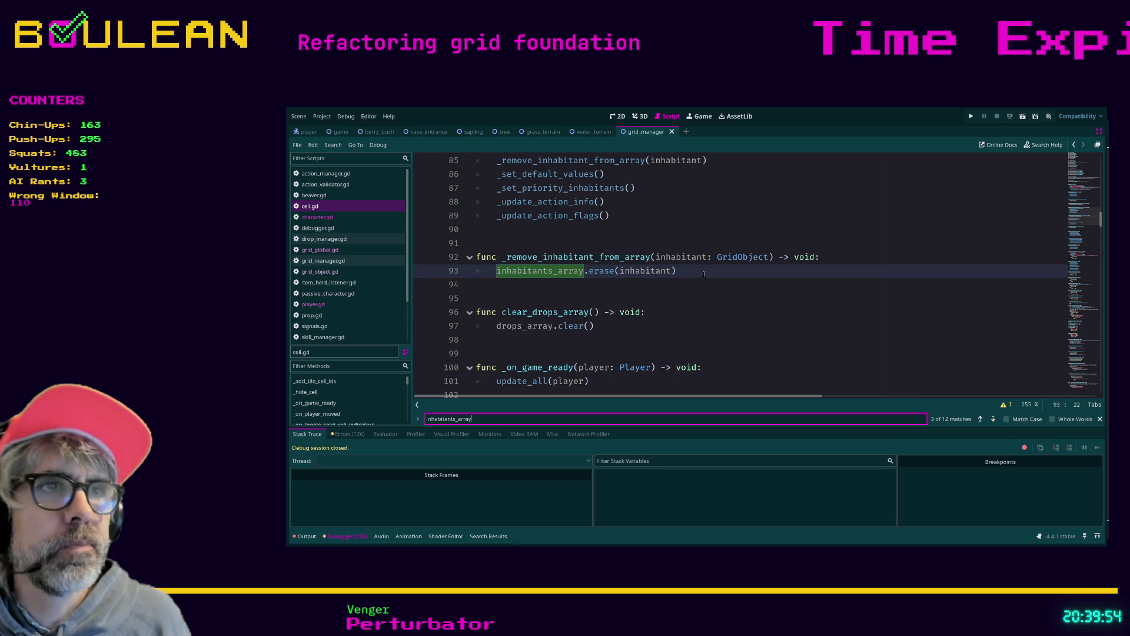
- Add print("INHABITANT REMOVED FROM ARRAY: " + str(inhabitant)) after the erase call, save, and run
left_click(757, 273)
key("Return")
type("print(\"")
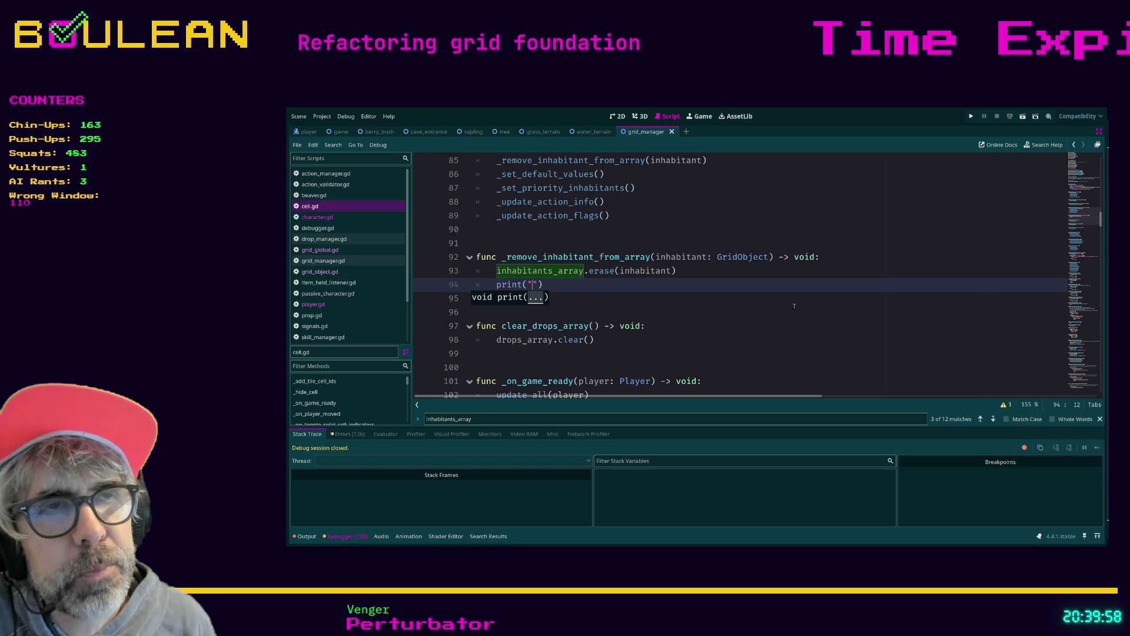
type("INHABI")
type("TANT REMOVED FROM")
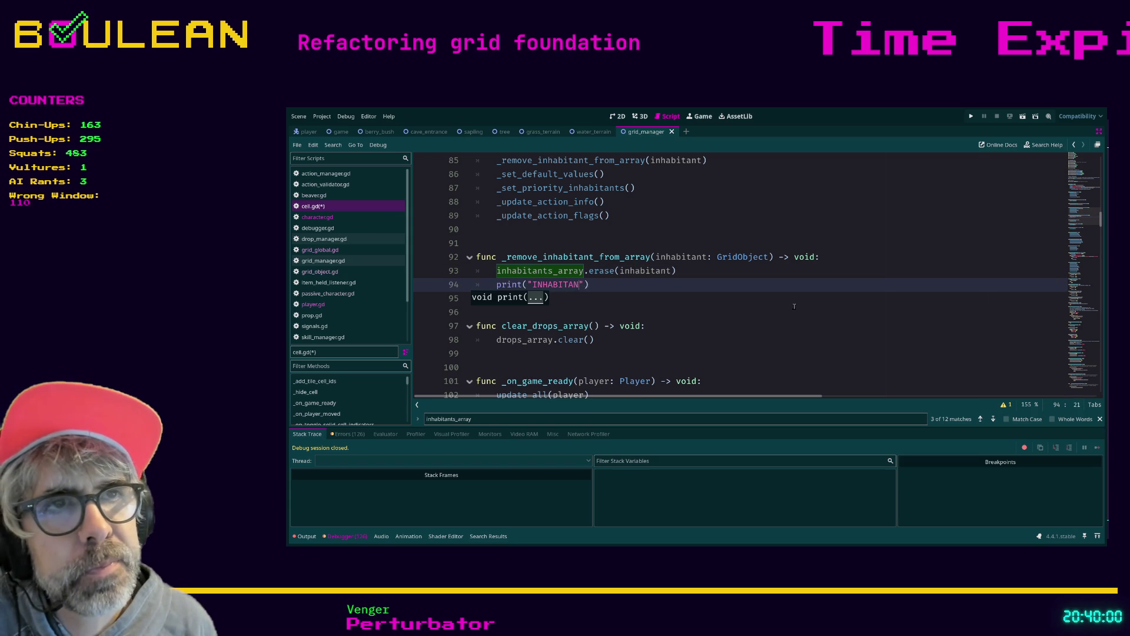
type(" ARRAY: \" +")
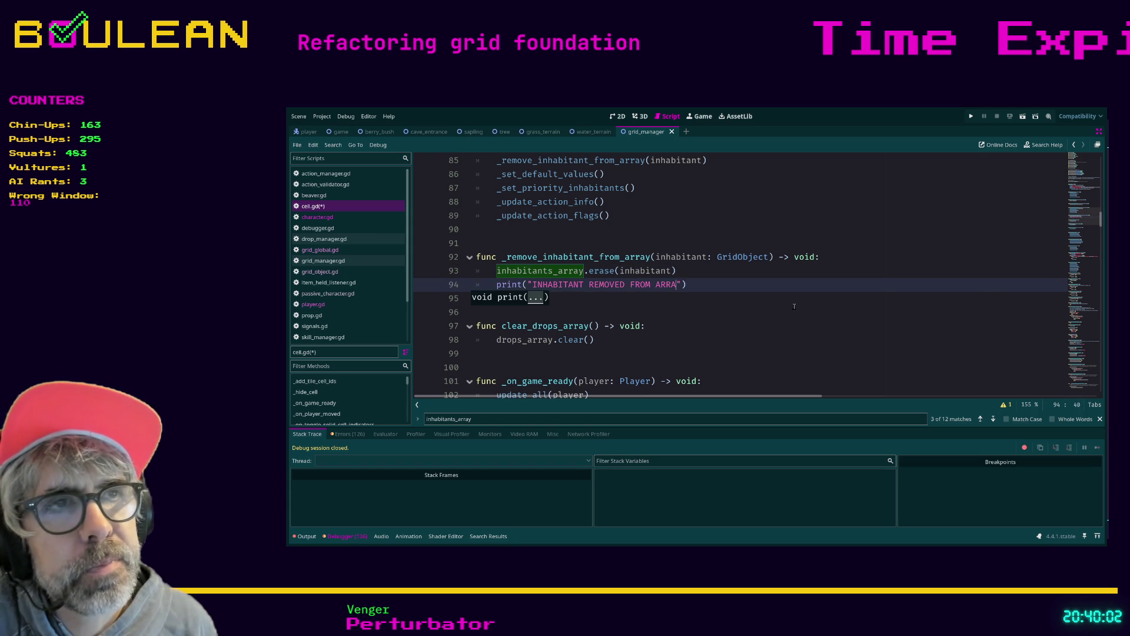
type(" str(inhabitan")
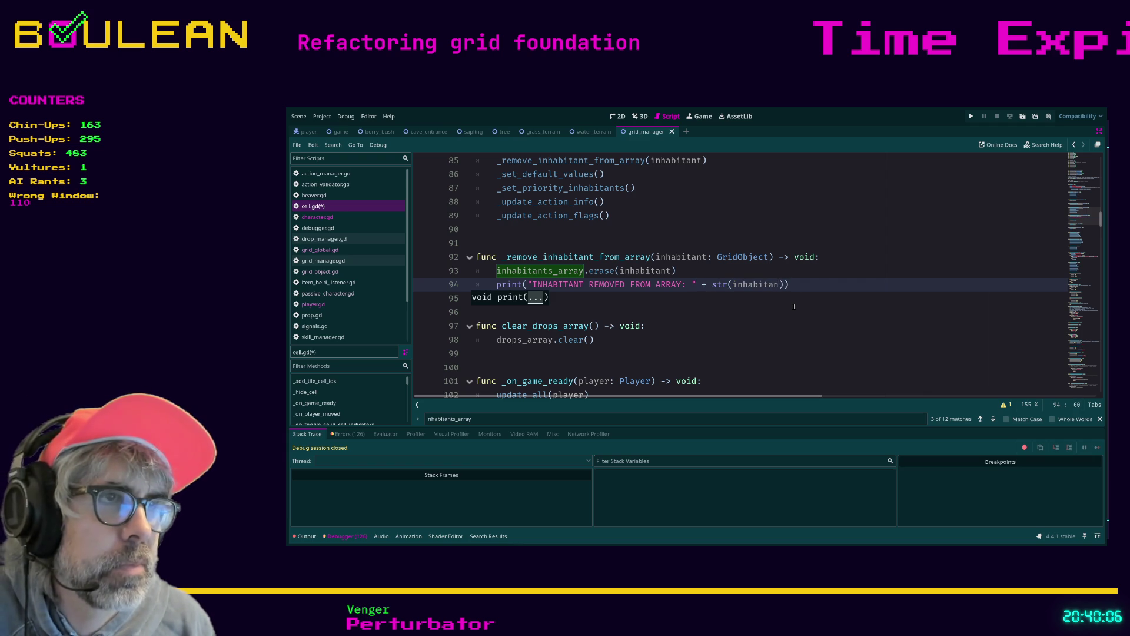
type("t")
left_click(795, 306)
key("ctrl+s")
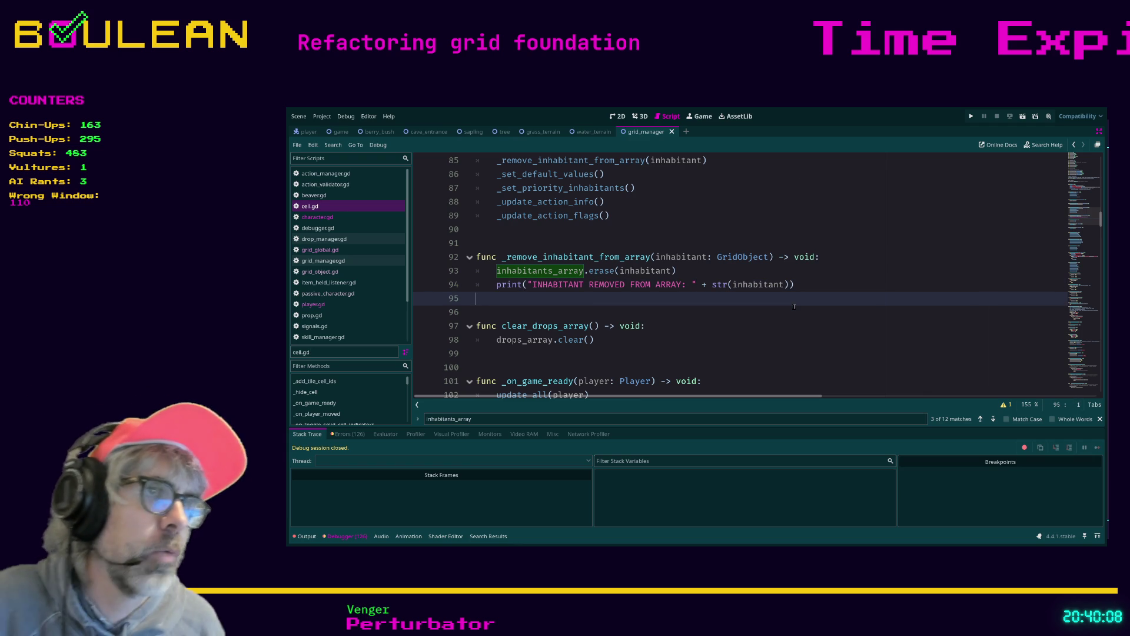
key("F5")
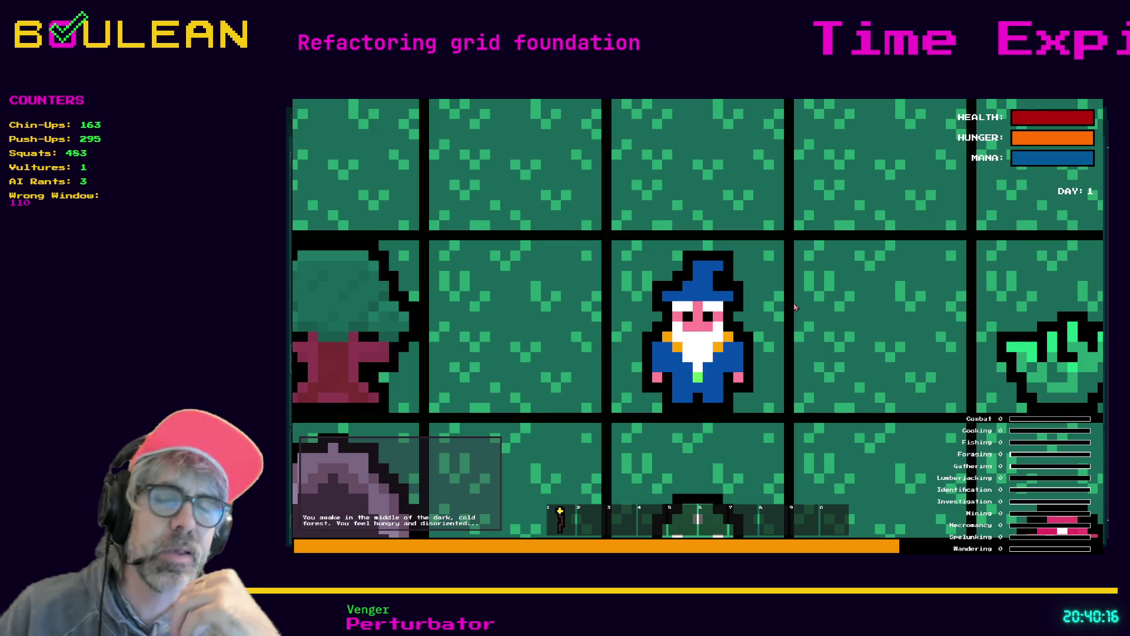
- Zoom out, move the wizard north and west, kill the Beaver, then view the console output
scroll(794, 307, "down", 5)
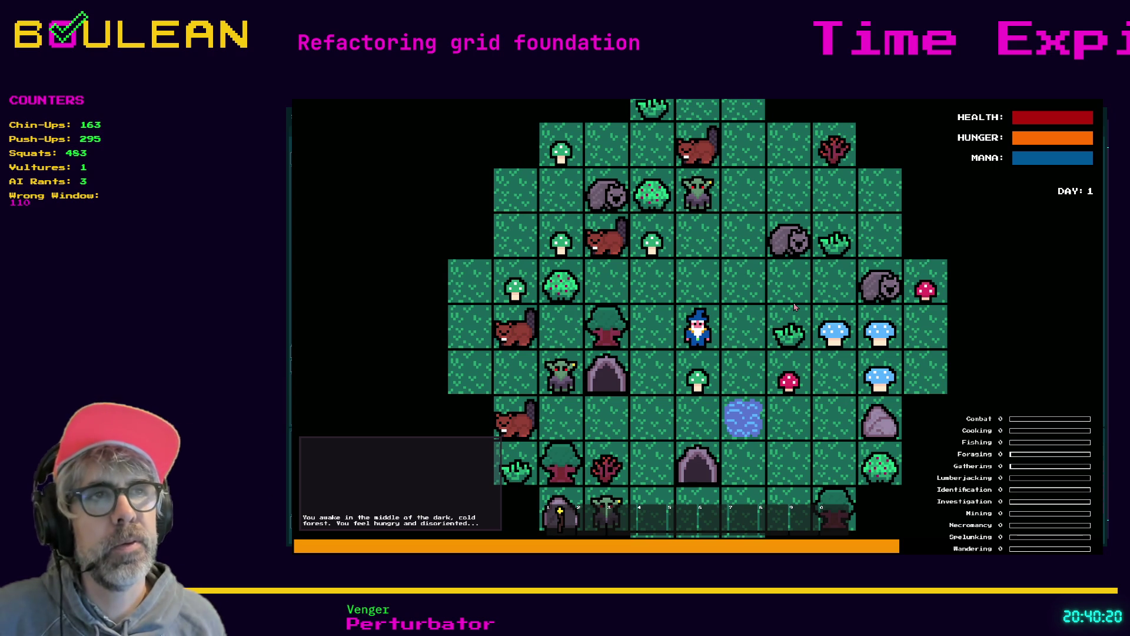
key("Up")
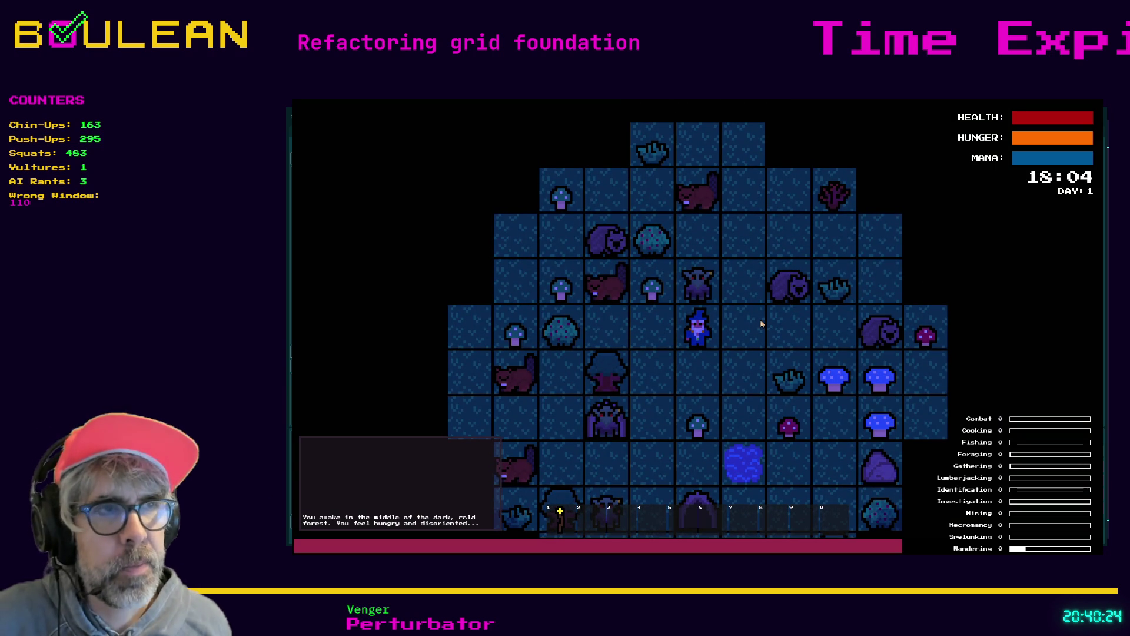
key("Up")
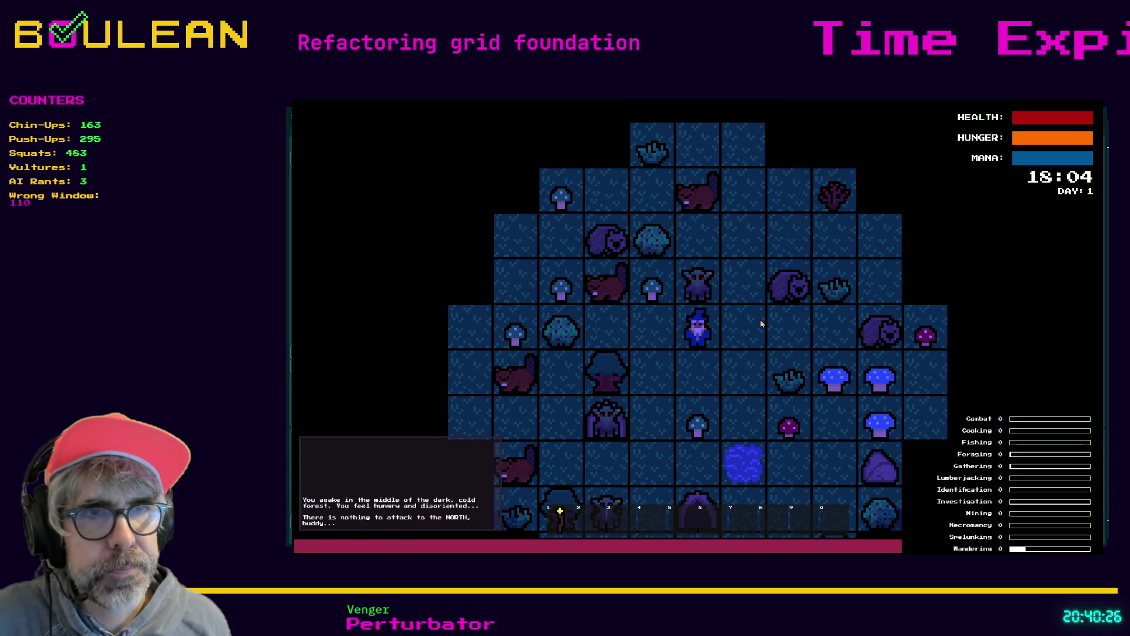
key("Left")
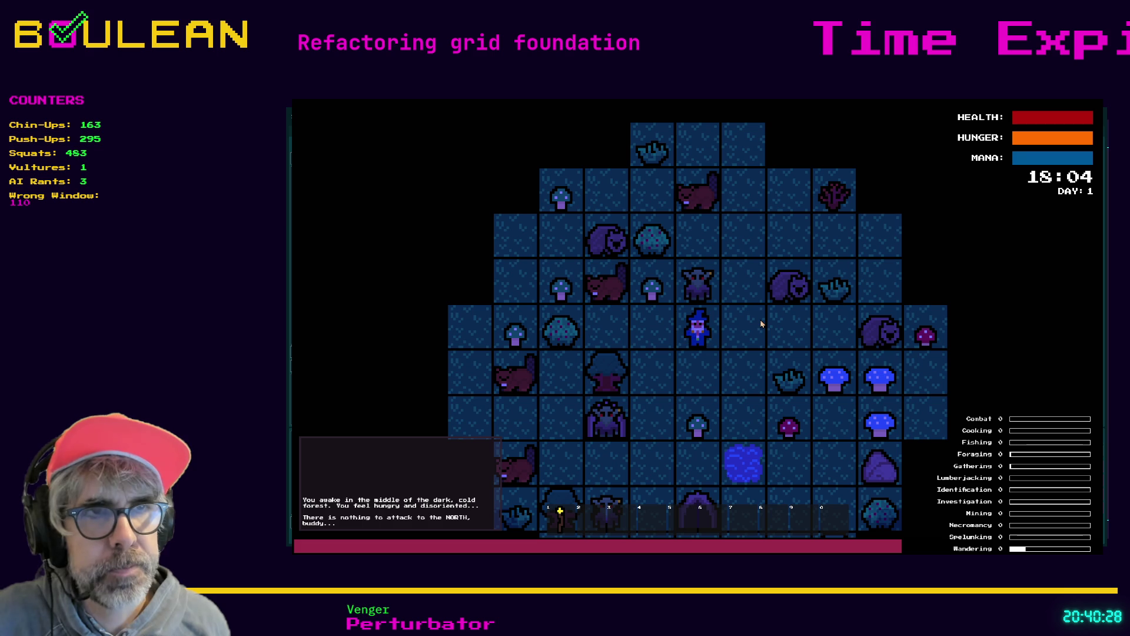
key("Left")
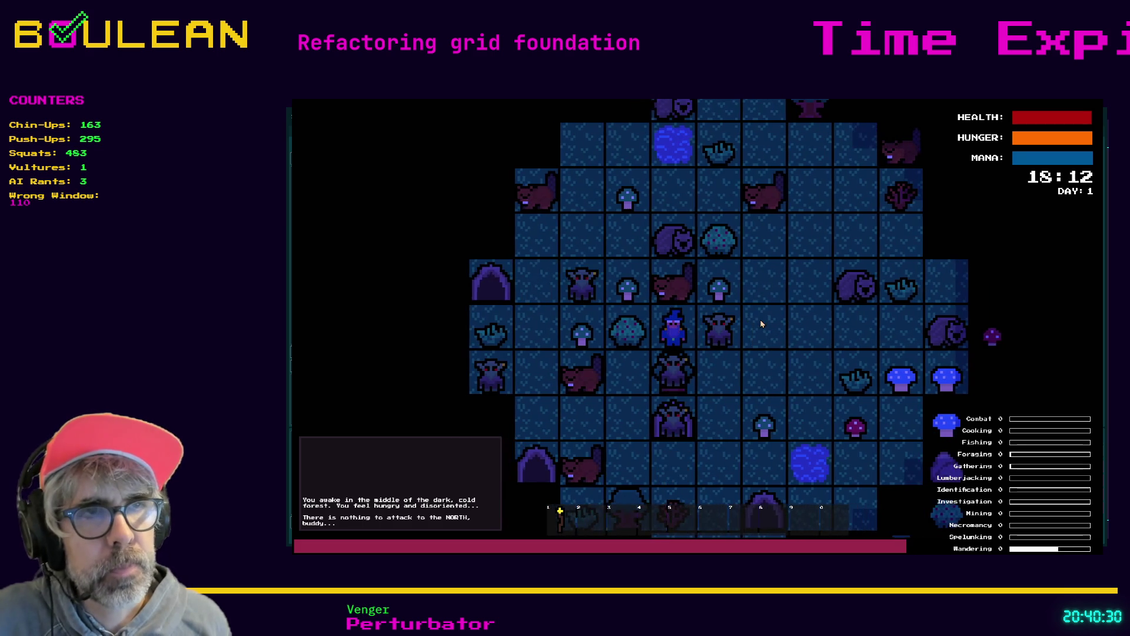
key("Right")
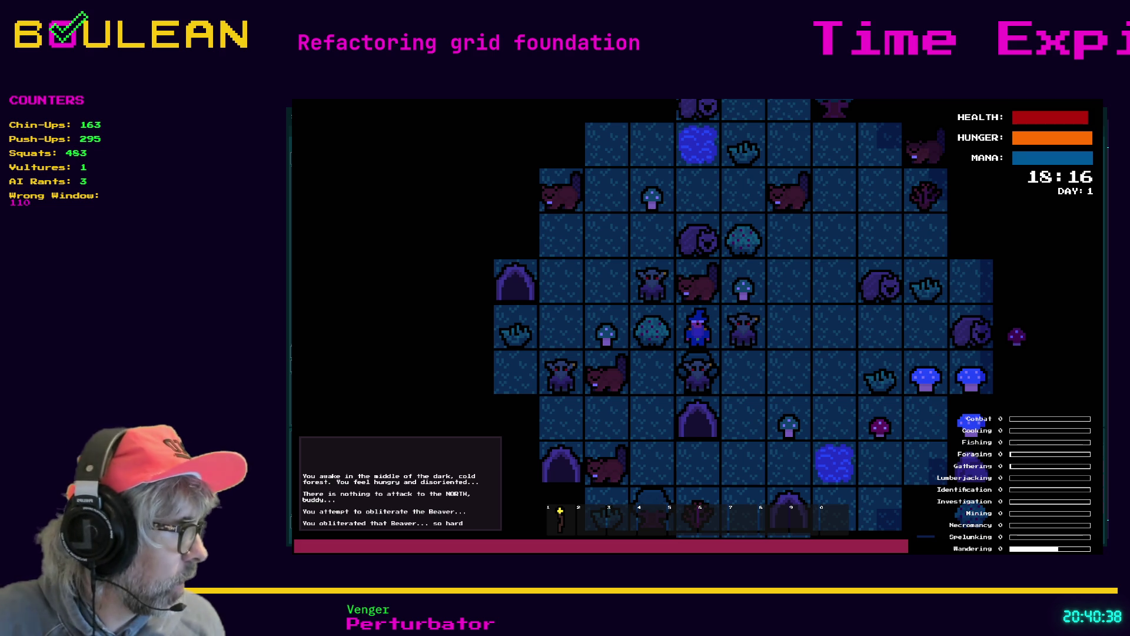
key("alt+Tab")
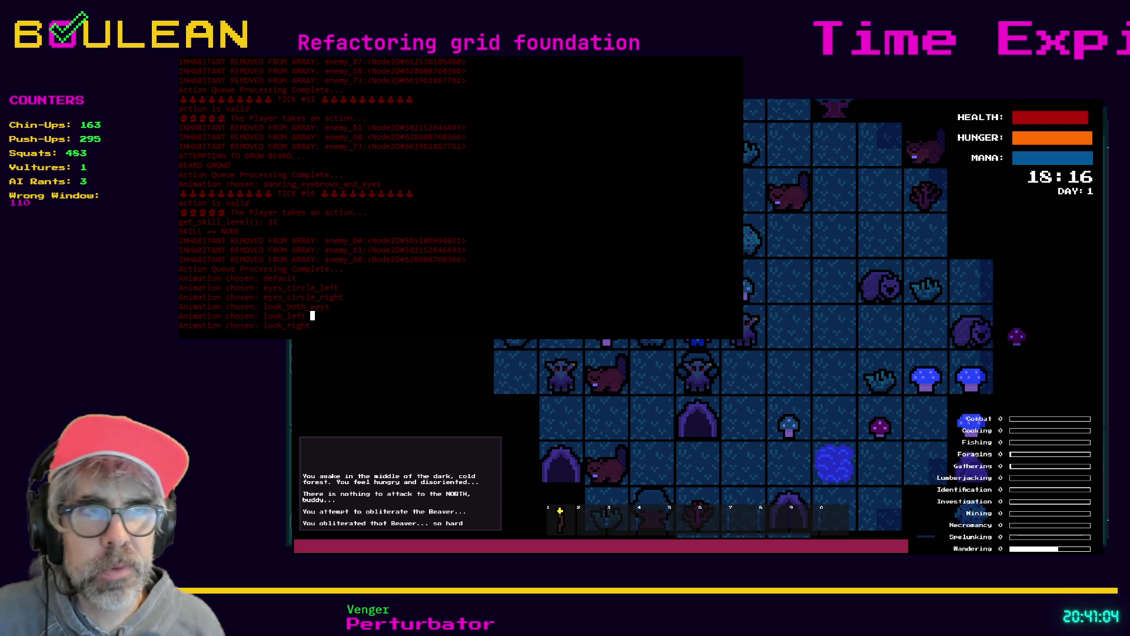
- Stop and rerun the game, then switch to the notes listing cell actions ATTACK through WAIT
key("Escape")
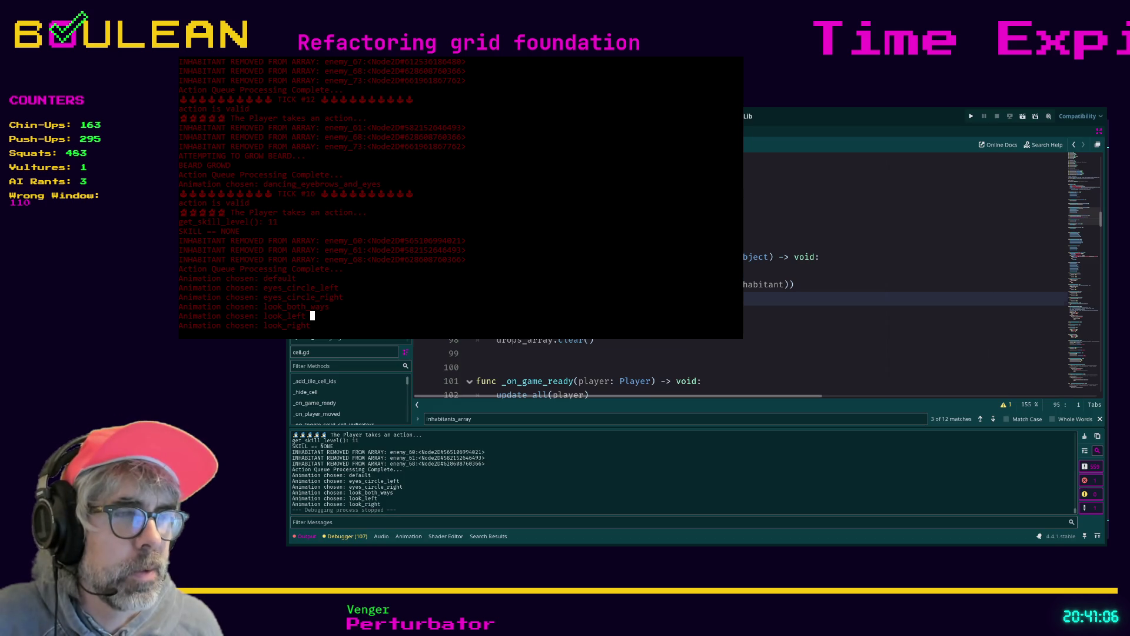
key("F5")
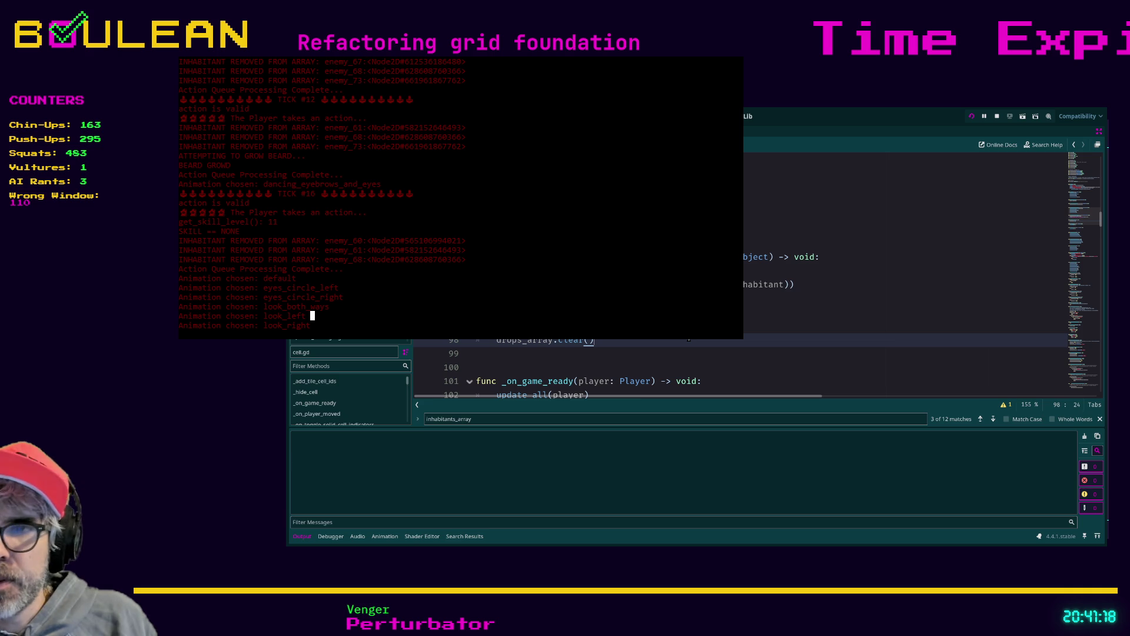
key("Up")
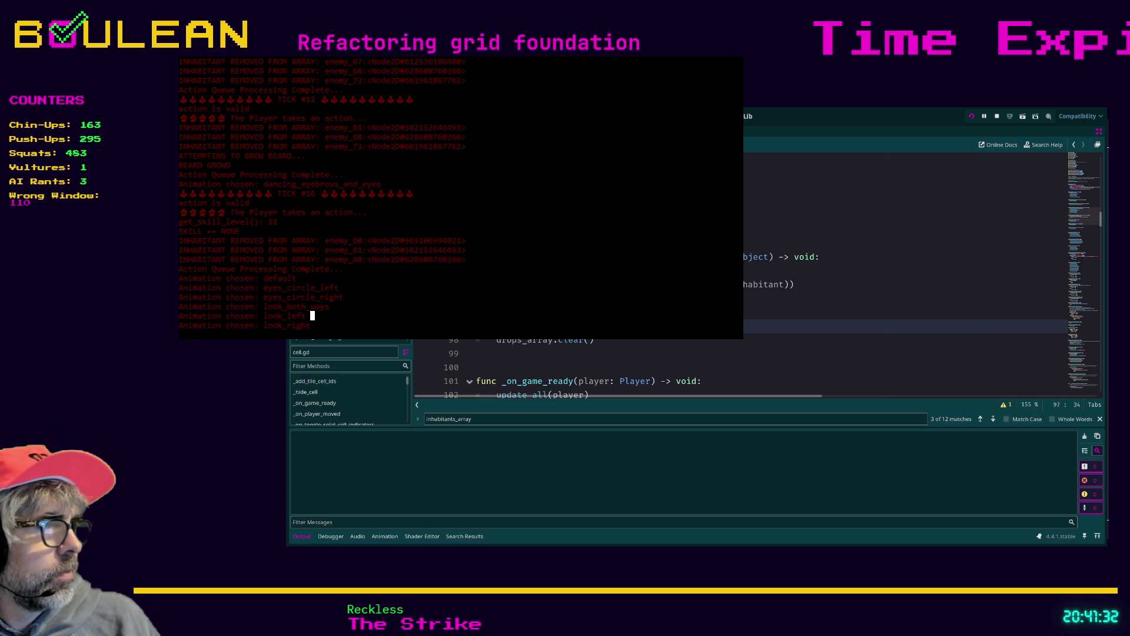
key("alt+Tab")
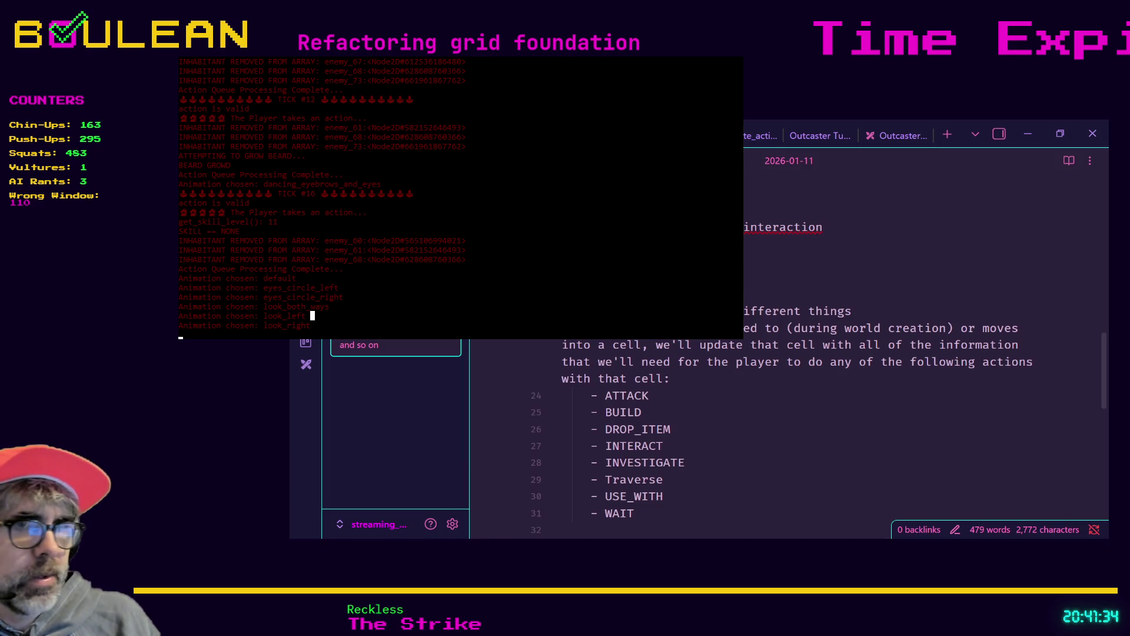